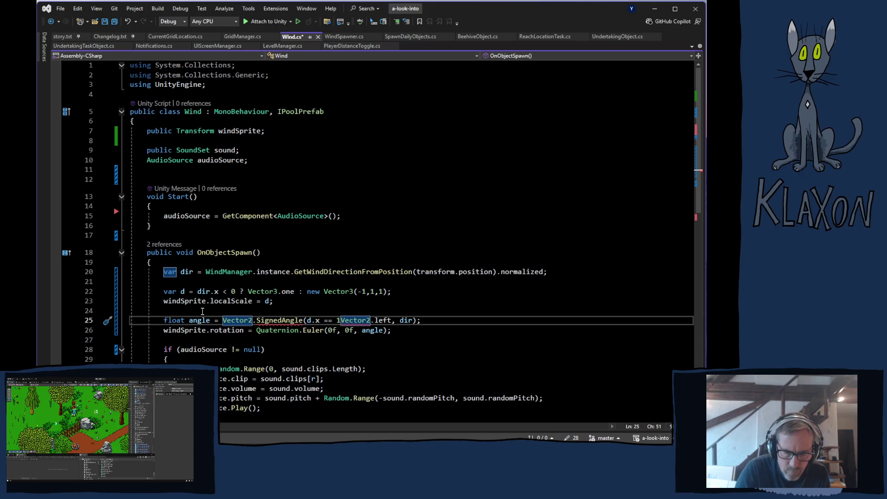
- Change Wind.cs line 25's SignedAngle argument to d.x == 1 ? Vector2.left : Vector2.right, save, and return to Unity
{"action": "type", "text": "?"}
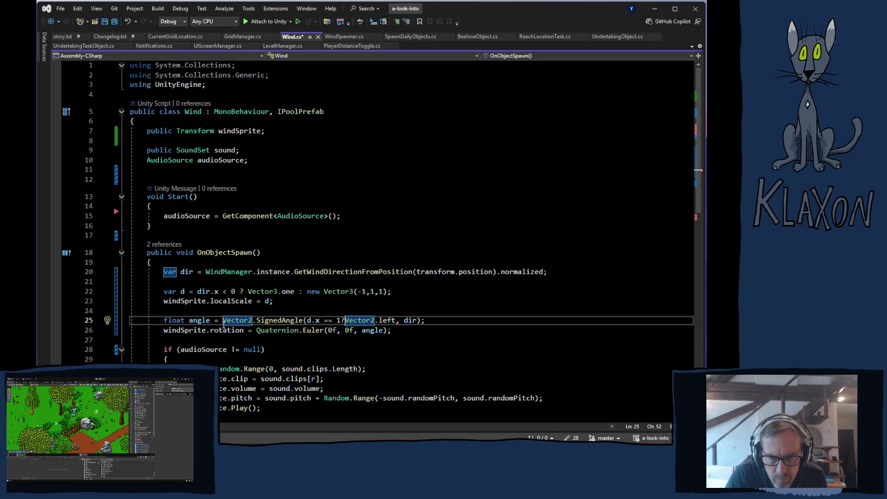
{"action": "left_click", "coordinate": [398, 321]}
{"action": "type", "text": ":"}
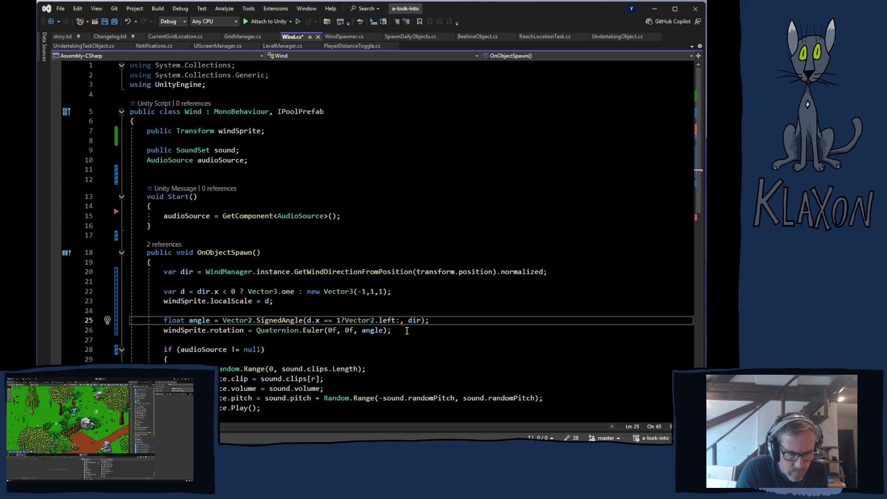
{"action": "type", "text": "vec"}
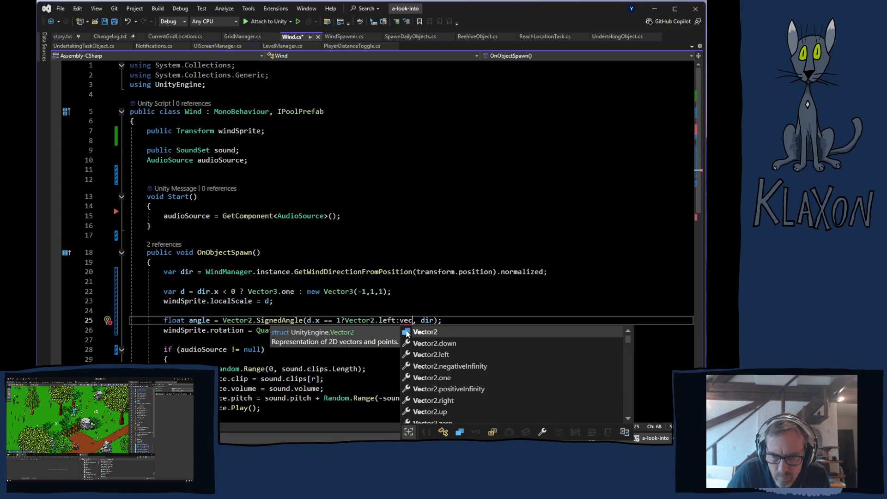
{"action": "key", "text": "Down"}
{"action": "key", "text": "Down"}
{"action": "key", "text": "Down"}
{"action": "key", "text": "Tab"}
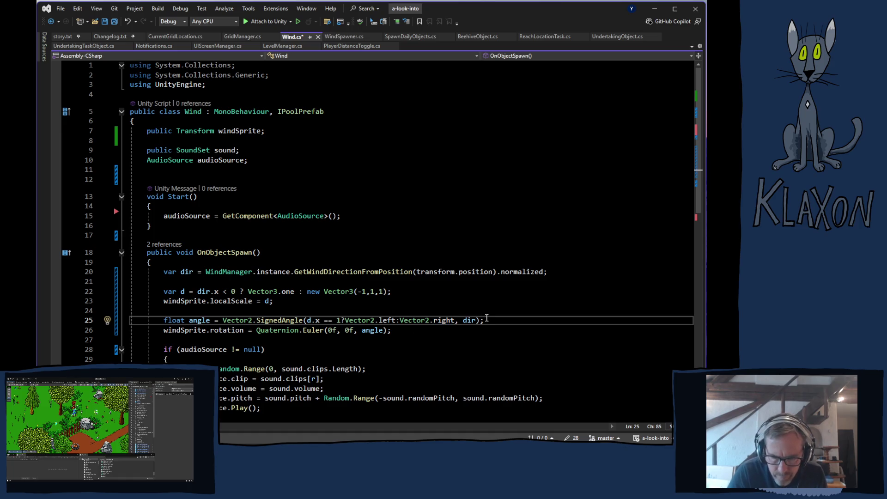
{"action": "type", "text": ";"}
{"action": "key", "text": "ctrl+s"}
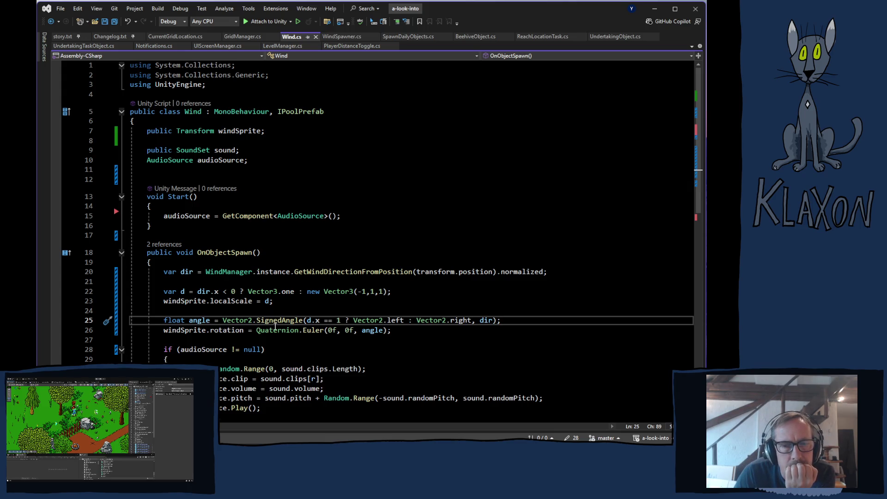
{"action": "mouse_move", "coordinate": [277, 325]}
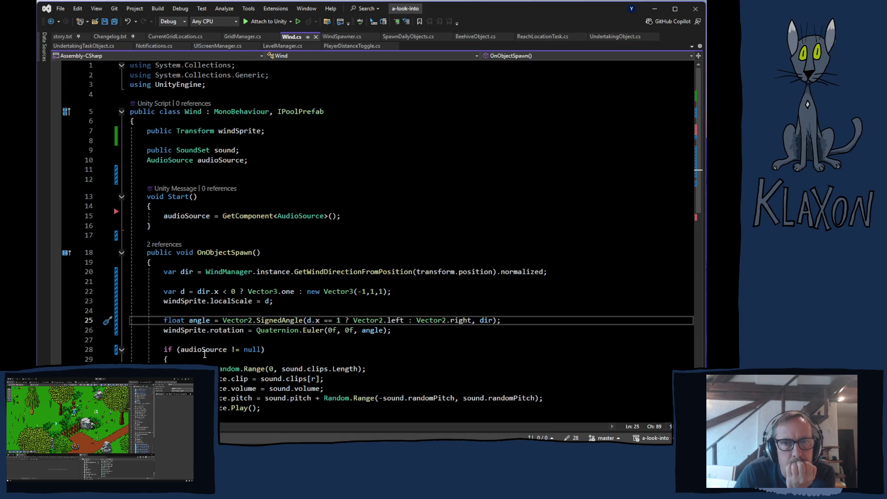
{"action": "key", "text": "alt+Tab"}
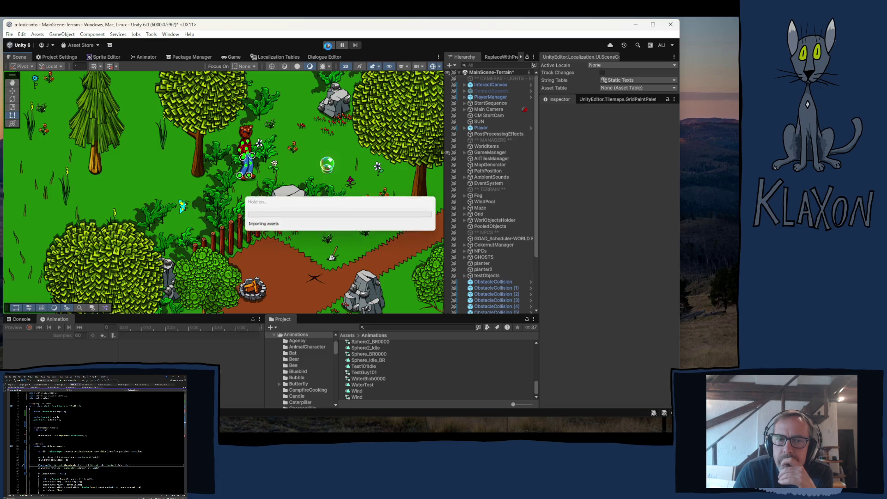
- Enter Play mode once the domain reload finishes so the game reaches its title menu
{"action": "left_click", "coordinate": [328, 45]}
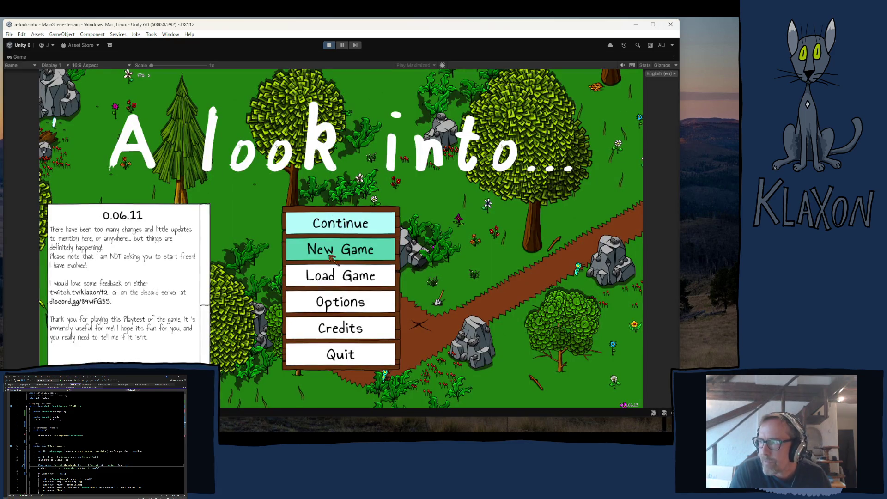
- Start a new game, accept the character, and teleport to Breezy Peak
{"action": "left_click", "coordinate": [315, 252]}
{"action": "left_click", "coordinate": [308, 290]}
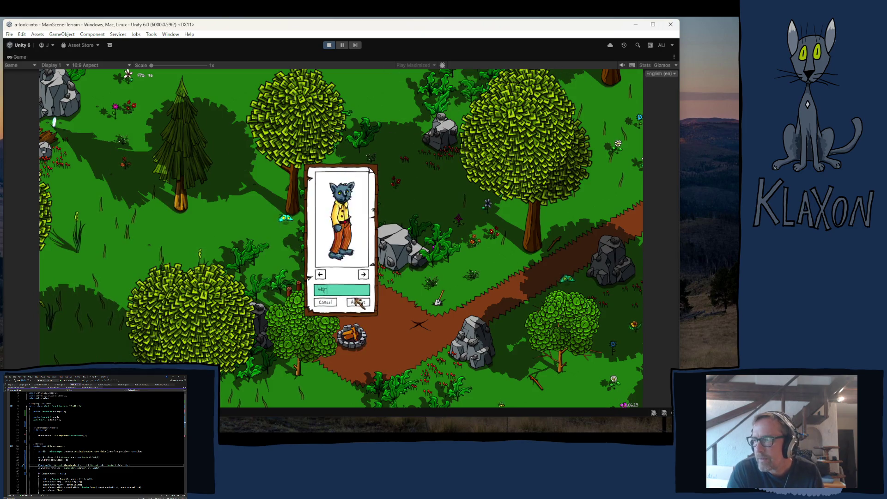
{"action": "left_click", "coordinate": [356, 301]}
{"action": "left_click", "coordinate": [351, 396]}
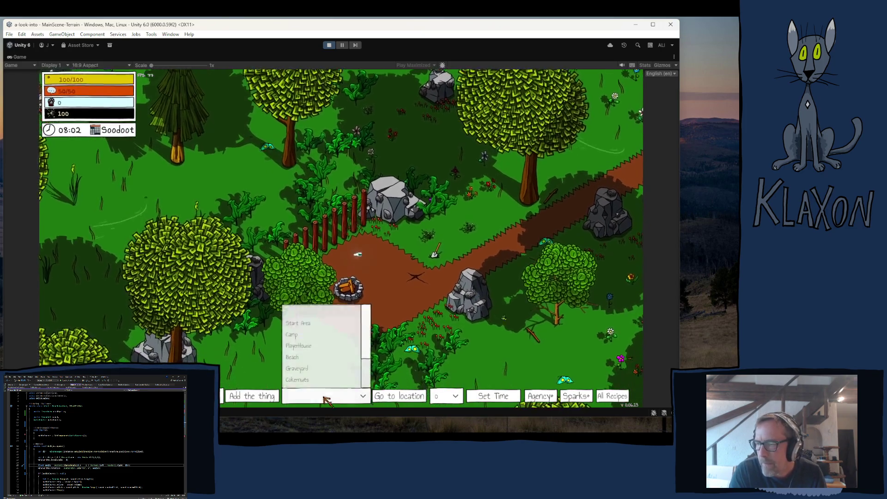
{"action": "scroll", "coordinate": [365, 344], "scroll_direction": "down", "scroll_amount": 2}
{"action": "left_click", "coordinate": [332, 375]}
{"action": "left_click", "coordinate": [379, 396]}
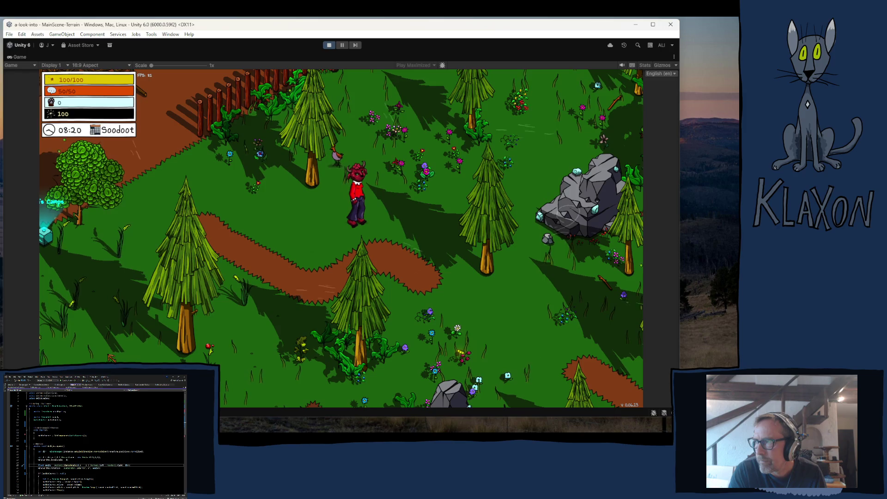
- Walk the character left and north into the campsite, then pause the game
{"action": "key", "text": "a"}
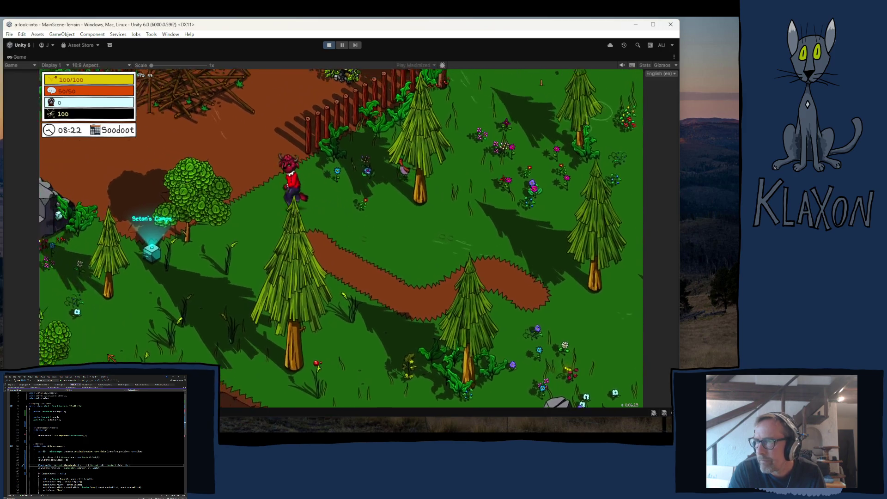
{"action": "key", "text": "w"}
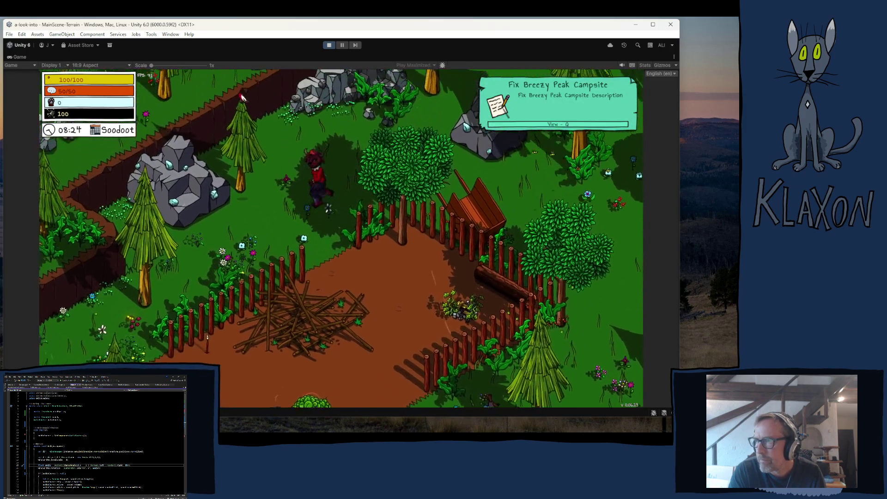
{"action": "key", "text": "w"}
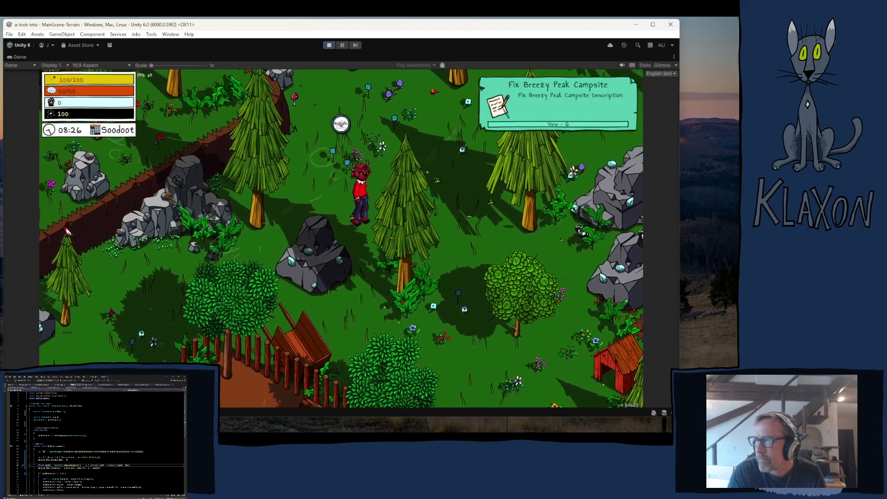
{"action": "left_click", "coordinate": [342, 45]}
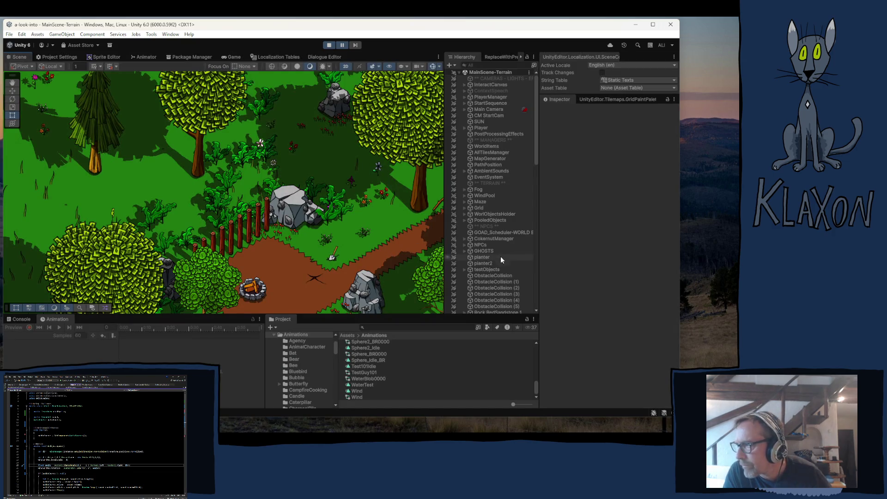
- Expand WindPool and frame the first, second and fourth Wind(Clone) objects in the Scene view
{"action": "left_click", "coordinate": [464, 196]}
{"action": "left_click", "coordinate": [487, 202]}
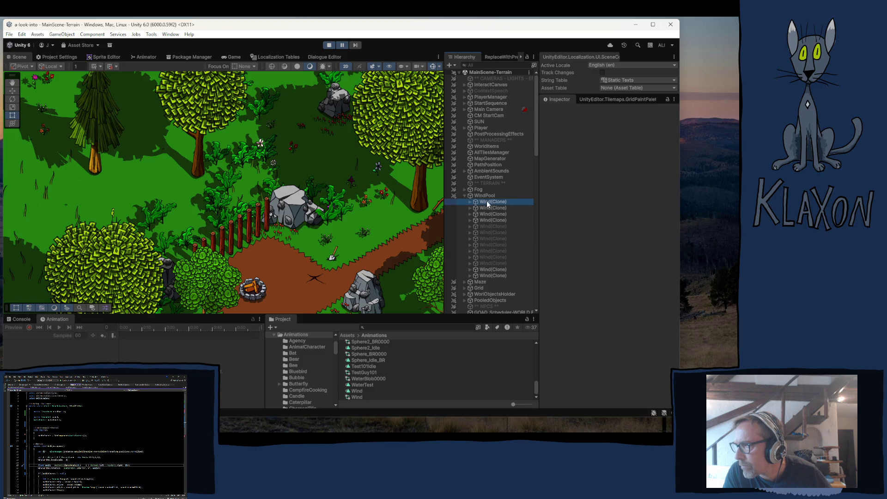
{"action": "double_click", "coordinate": [487, 203]}
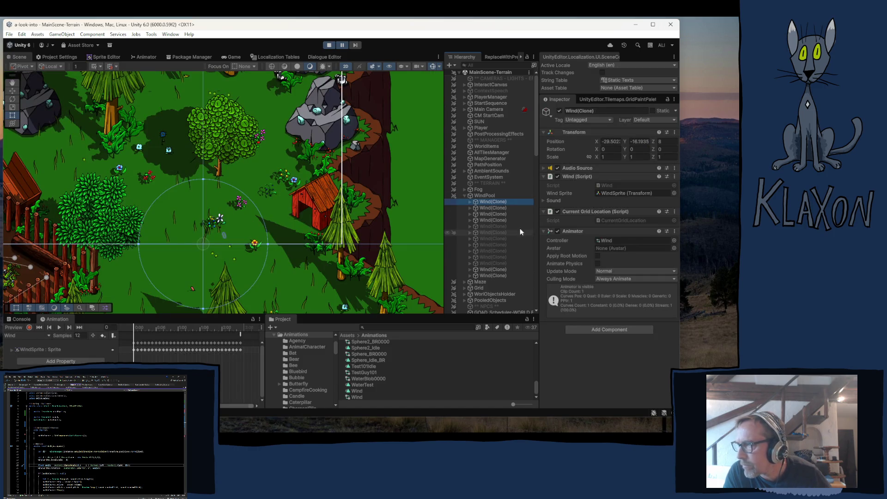
{"action": "left_click", "coordinate": [488, 208]}
{"action": "double_click", "coordinate": [488, 208]}
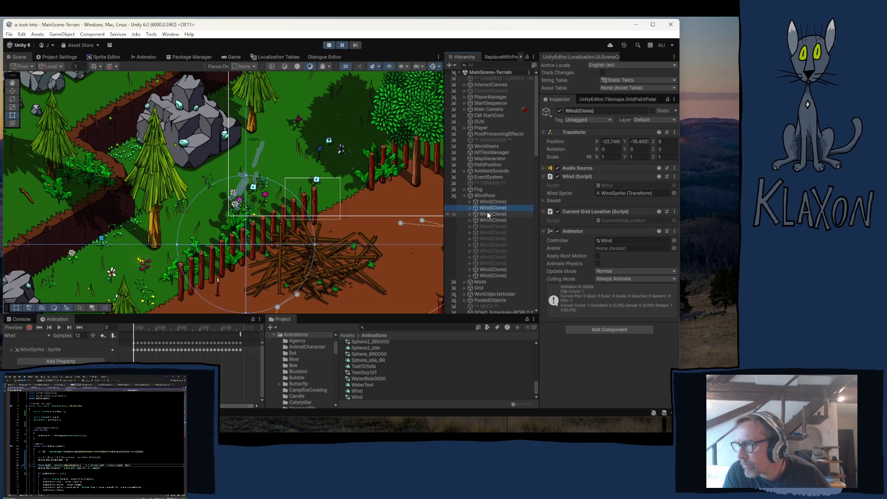
{"action": "left_click_drag", "start_coordinate": [425, 86], "coordinate": [344, 147]}
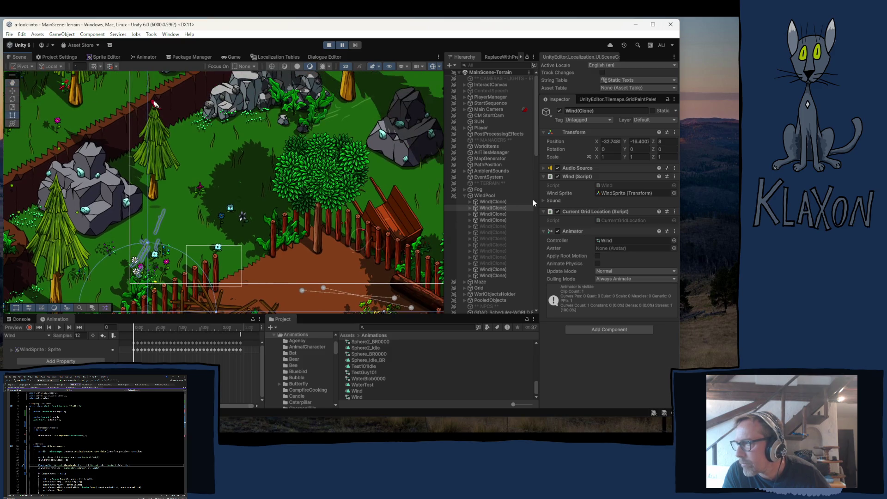
{"action": "left_click", "coordinate": [495, 220]}
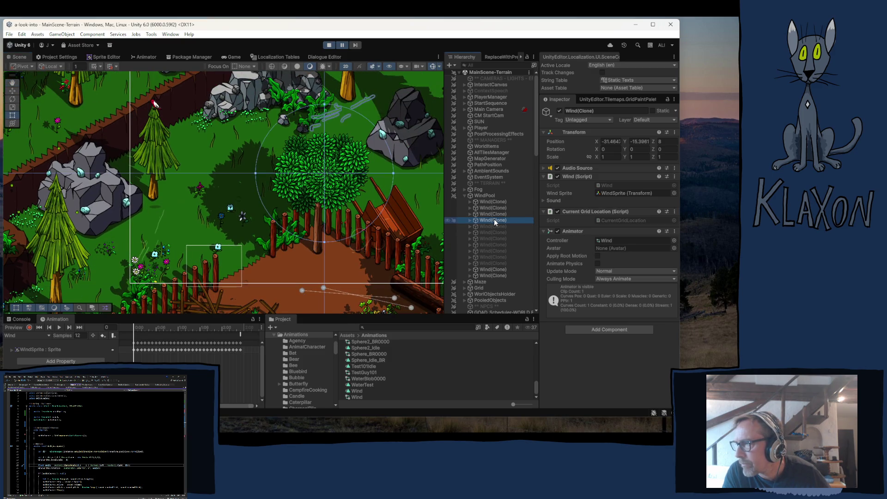
{"action": "double_click", "coordinate": [494, 220]}
{"action": "left_click", "coordinate": [664, 142]}
- Inspect the fourth Wind(Clone)'s WindSprite child, reselect the parent, and resume the game
{"action": "left_click", "coordinate": [470, 219]}
{"action": "left_click", "coordinate": [492, 226]}
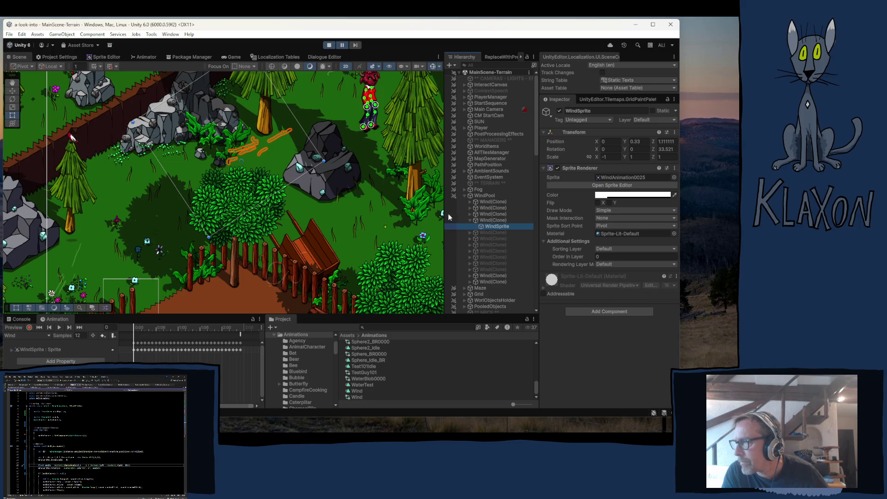
{"action": "left_click", "coordinate": [492, 220]}
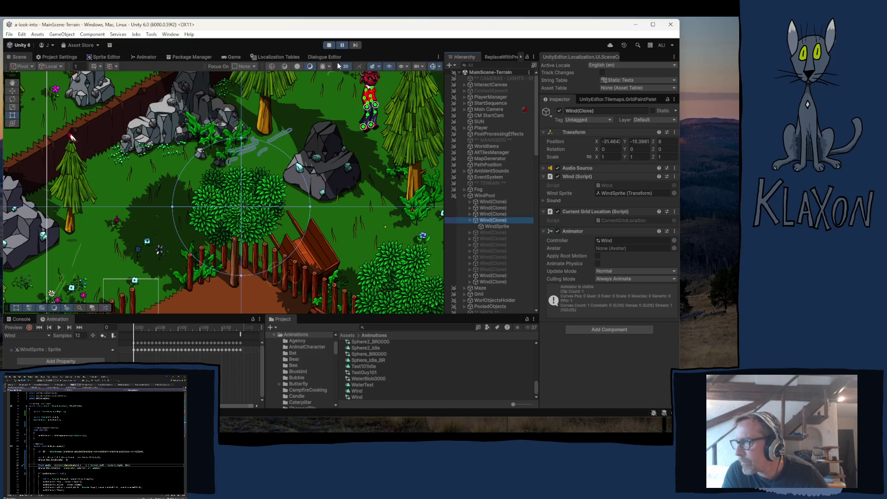
{"action": "left_click", "coordinate": [342, 45]}
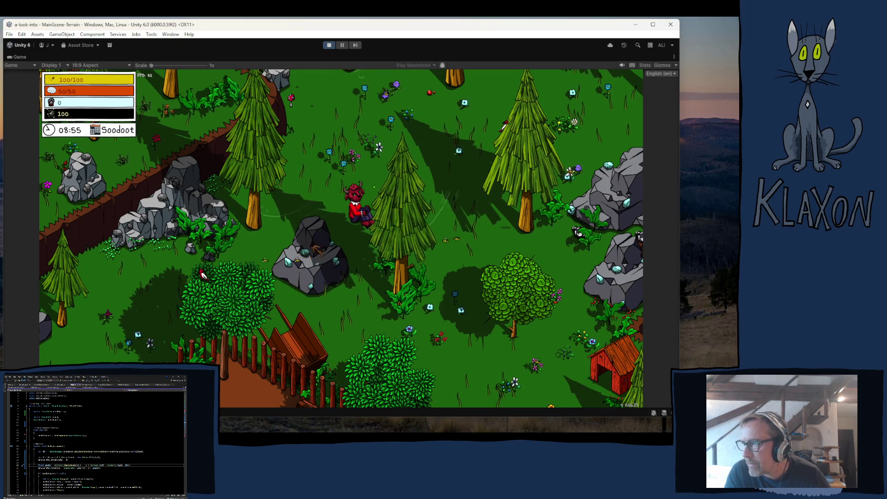
- Show the in-game debug toolbar with its teleport and time-setting tools
{"action": "key", "text": "F1"}
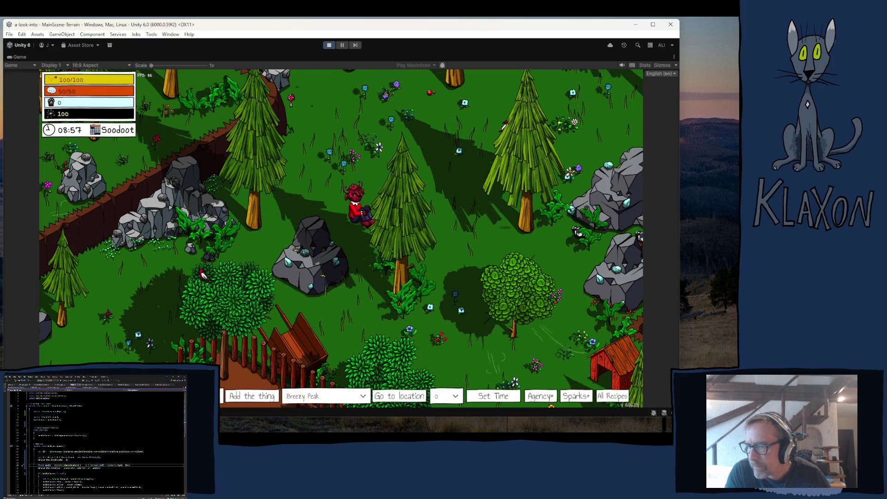
- Teleport the player to Beach from the debug location list, then hide the debug bar
{"action": "left_click", "coordinate": [296, 397]}
{"action": "left_click", "coordinate": [309, 360]}
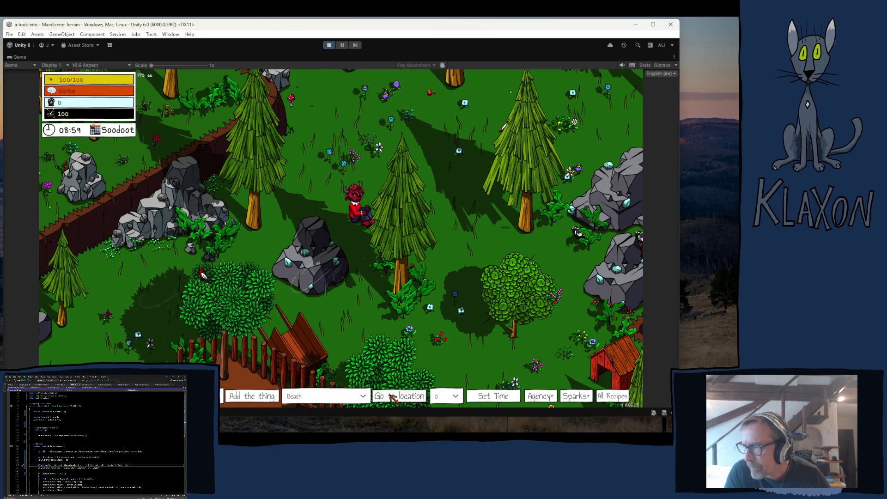
{"action": "left_click", "coordinate": [379, 396]}
{"action": "key", "text": "F1"}
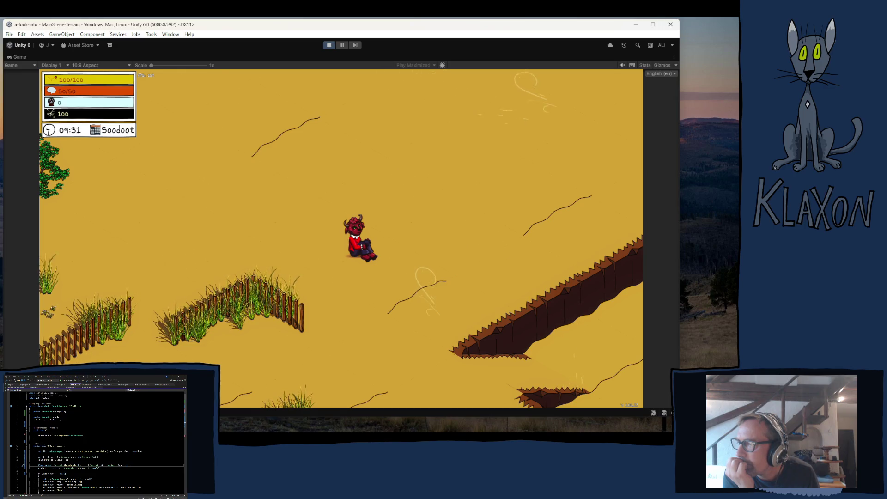
- Run the character around the beach sand toward the cliff edge
{"action": "key", "text": "d"}
{"action": "key", "text": "d"}
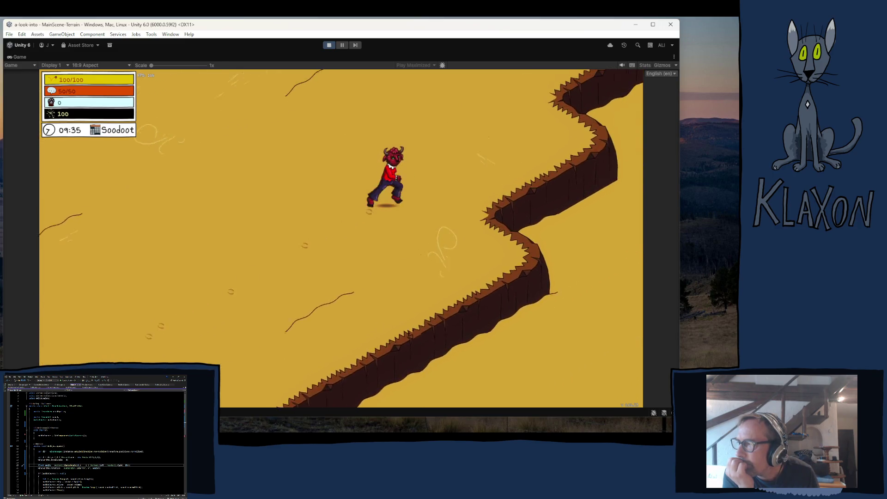
{"action": "key", "text": "s"}
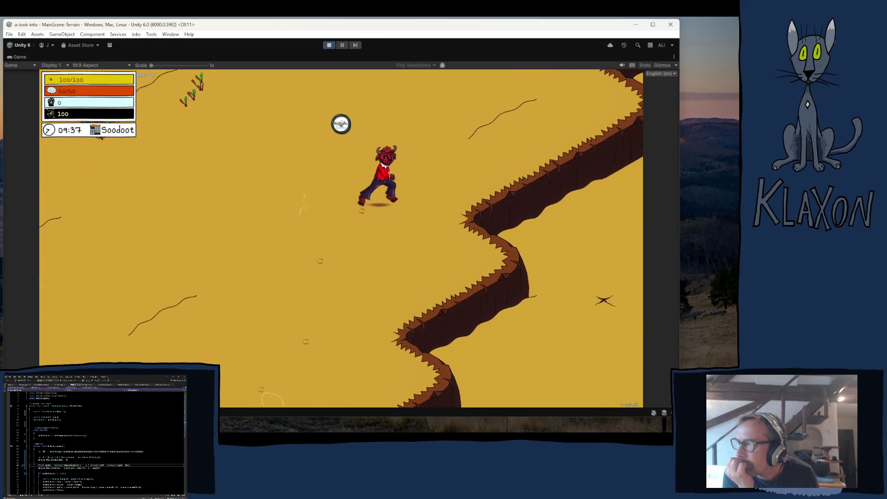
{"action": "key", "text": "d"}
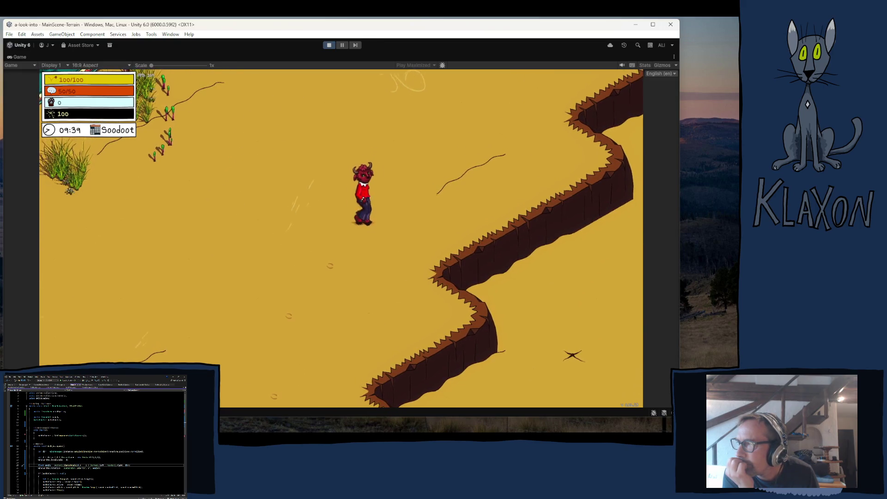
{"action": "key", "text": "s"}
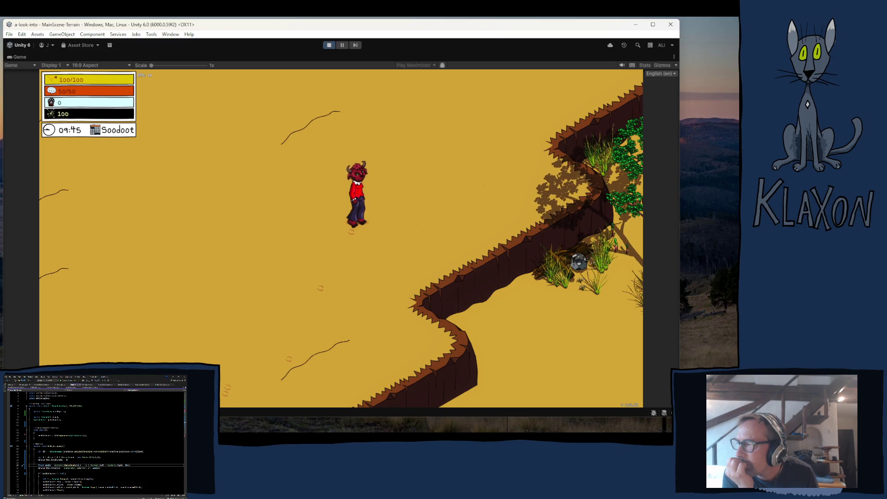
{"action": "key", "text": "s"}
{"action": "key", "text": "d"}
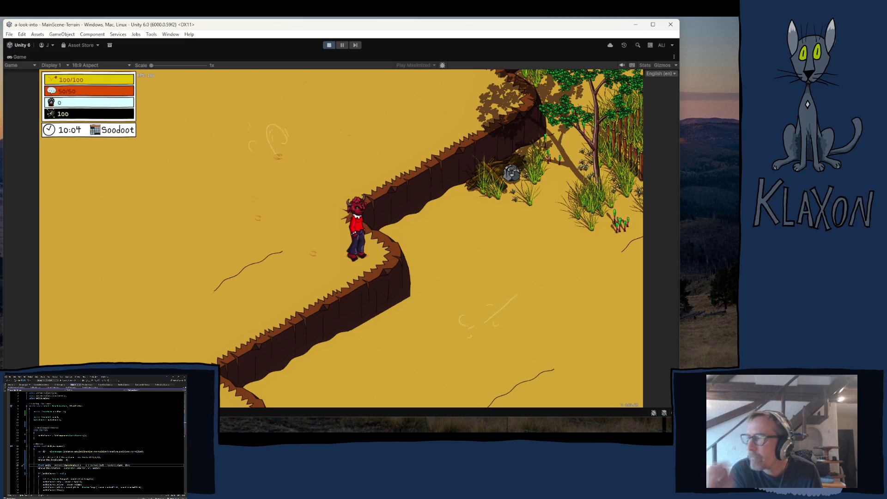
- Teleport the player back to Breezy Peak using the debug location list
{"action": "mouse_move", "coordinate": [233, 394]}
{"action": "left_click", "coordinate": [307, 396]}
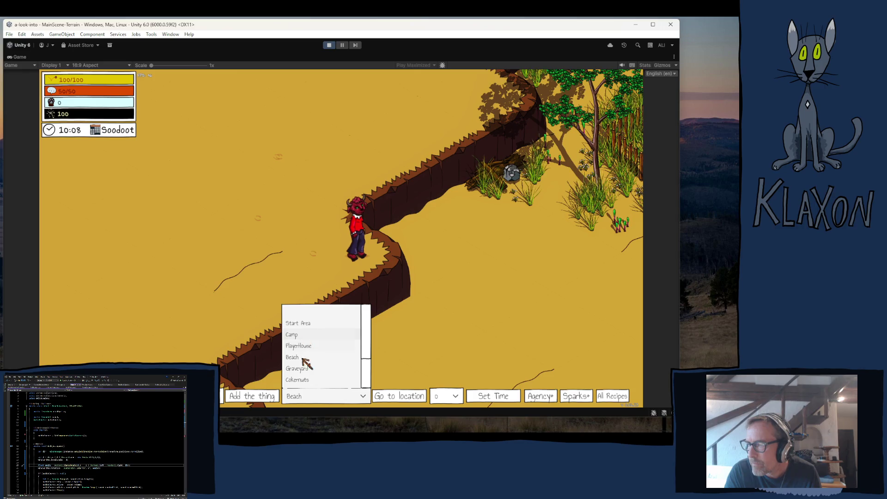
{"action": "scroll", "coordinate": [367, 352], "scroll_direction": "down", "scroll_amount": 2}
{"action": "left_click", "coordinate": [335, 382]}
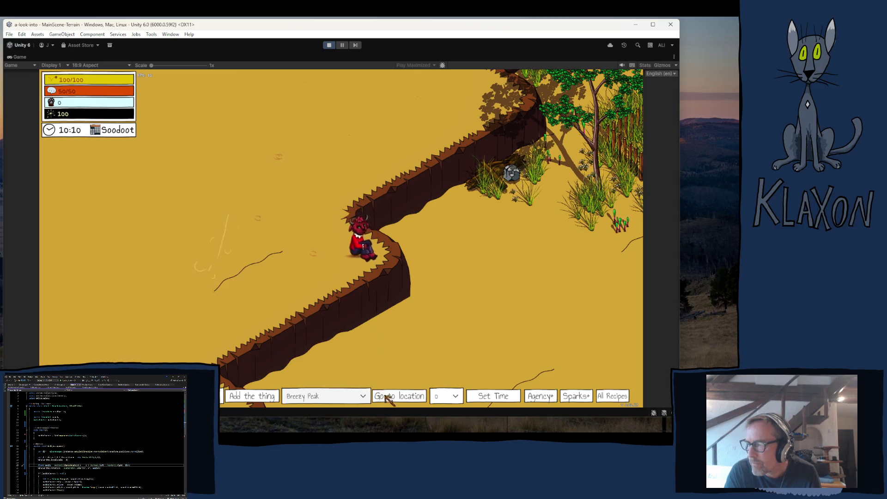
{"action": "left_click", "coordinate": [385, 396]}
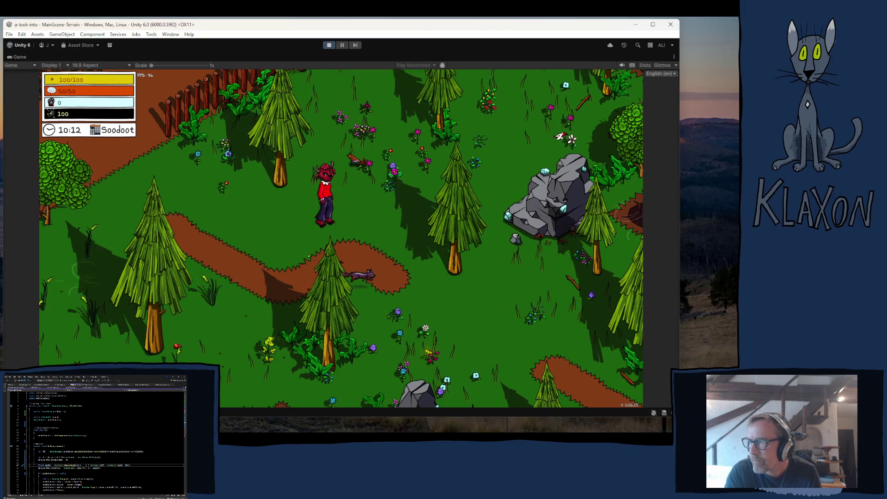
- Walk to the chicken, talk through its dialogue, close the map, and stop the game
{"action": "key", "text": "a"}
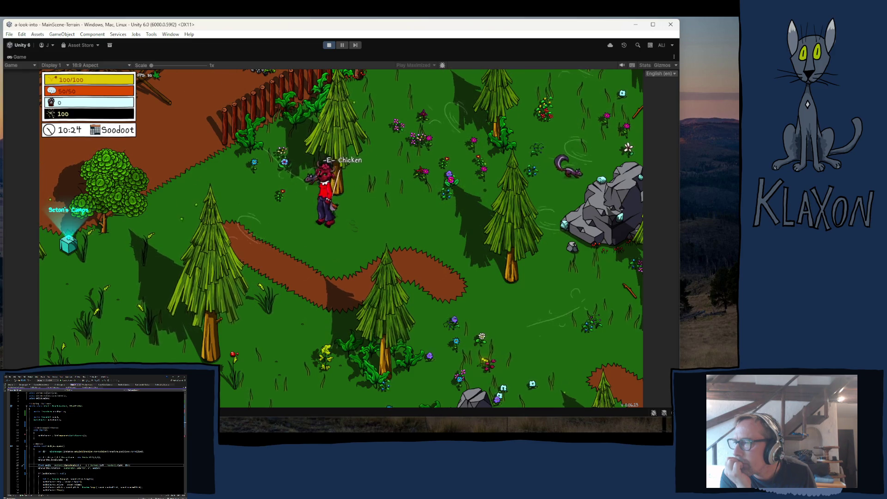
{"action": "key", "text": "e"}
{"action": "key", "text": "space"}
{"action": "key", "text": "space"}
{"action": "key", "text": "space"}
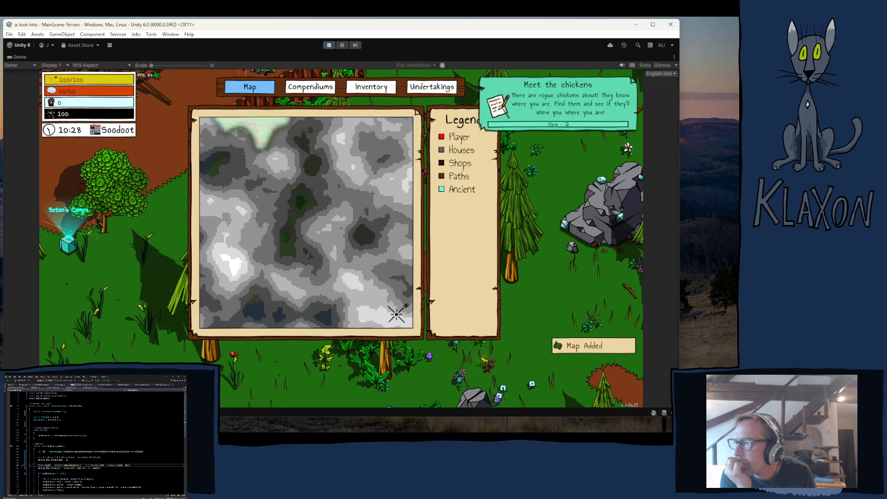
{"action": "key", "text": "Escape"}
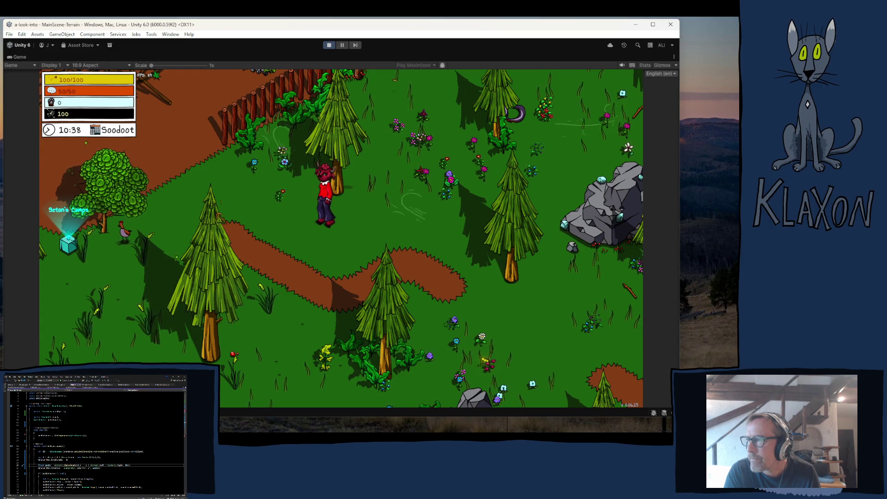
{"action": "left_click", "coordinate": [329, 46]}
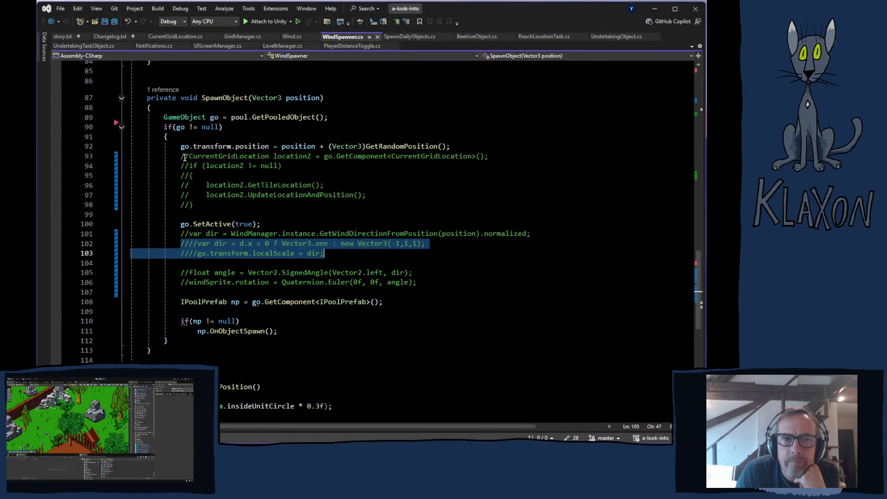
- Select the commented-out CurrentGridLocation block, lines 93–99, in WindSpawner.cs
{"action": "mouse_move", "coordinate": [181, 157]}
{"action": "left_mouse_down"}
{"action": "mouse_move", "coordinate": [203, 204]}
{"action": "mouse_move", "coordinate": [223, 215]}
{"action": "left_mouse_up"}
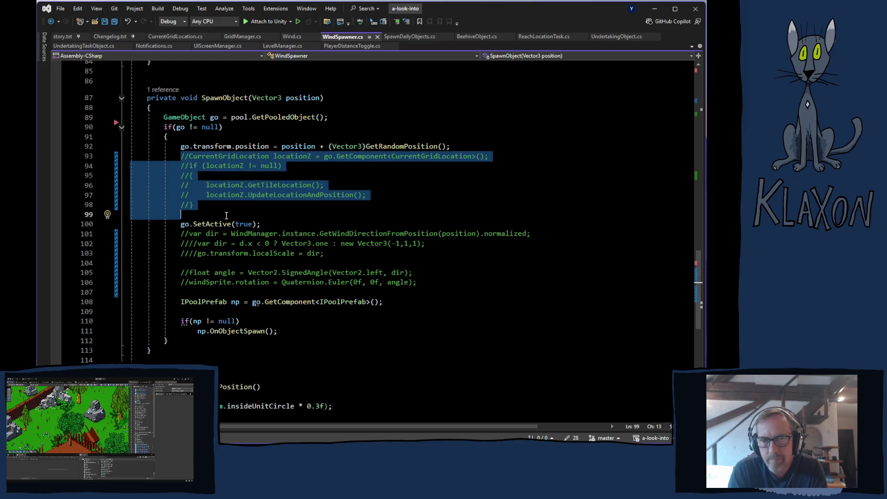
- Delete the commented-out location and wind direction lines plus leftover blank lines in SpawnObject
{"action": "key", "text": "Delete"}
{"action": "mouse_move", "coordinate": [180, 175]}
{"action": "left_mouse_down"}
{"action": "mouse_move", "coordinate": [244, 214]}
{"action": "mouse_move", "coordinate": [417, 226]}
{"action": "left_mouse_up"}
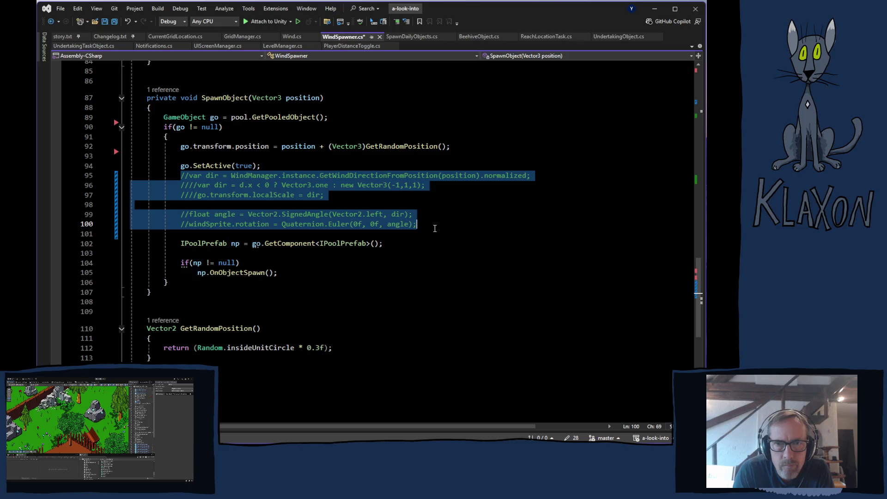
{"action": "key", "text": "Delete"}
{"action": "key", "text": "Delete"}
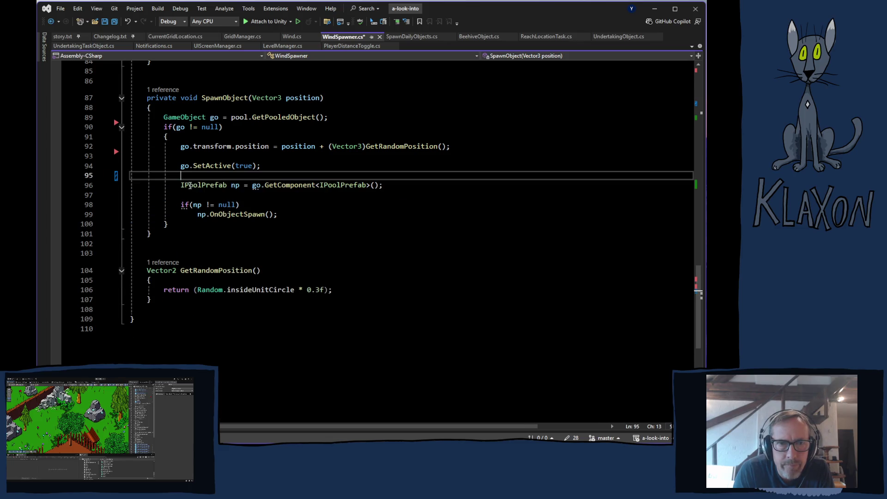
{"action": "left_click", "coordinate": [124, 158]}
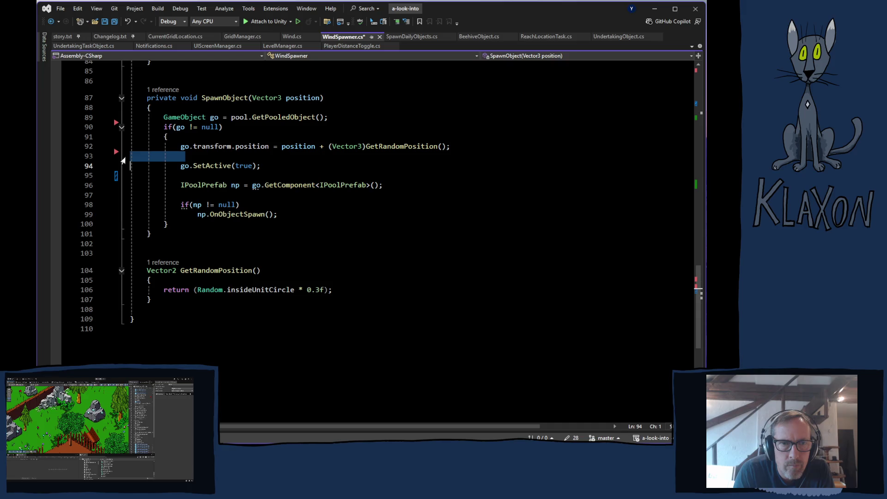
{"action": "key", "text": "Delete"}
{"action": "left_click", "coordinate": [125, 166]}
{"action": "key", "text": "Delete"}
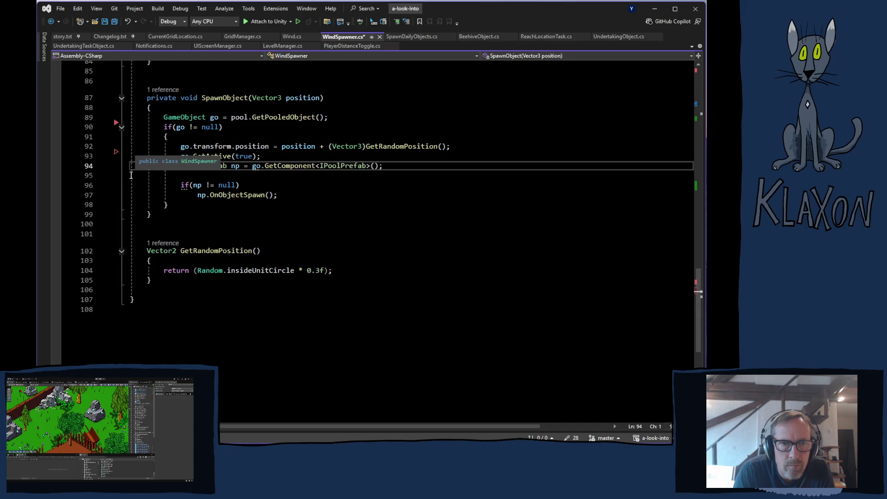
{"action": "left_click", "coordinate": [123, 176]}
{"action": "key", "text": "Delete"}
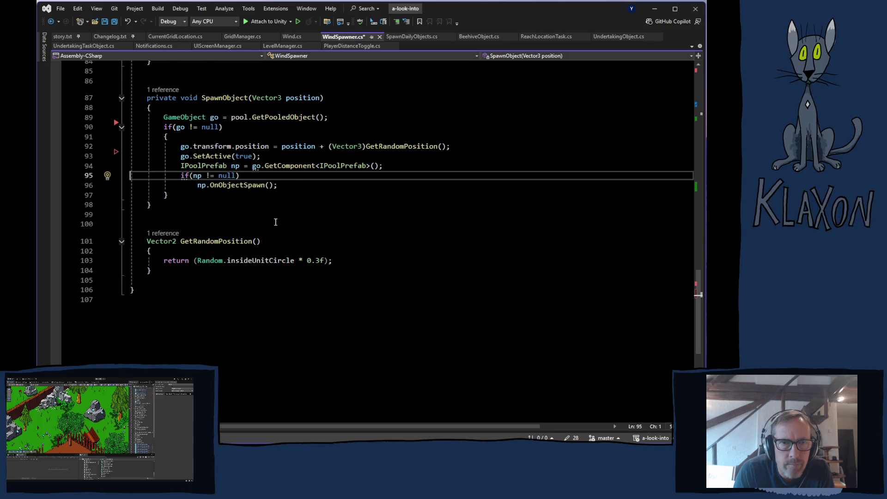
- Remove blank lines 82–83 in CheckLocationIndex and add a blank line after go.SetActive(true)
{"action": "scroll", "coordinate": [275, 222], "scroll_direction": "up", "scroll_amount": 7}
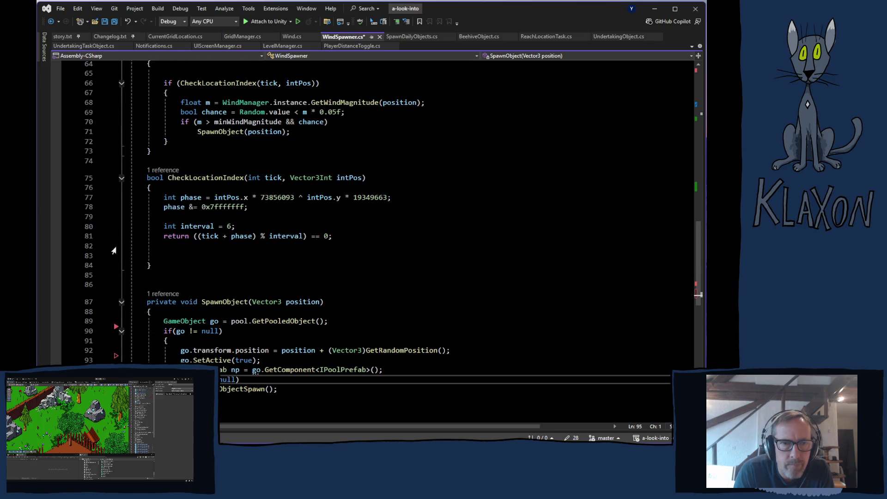
{"action": "left_click_drag", "start_coordinate": [124, 247], "coordinate": [128, 258]}
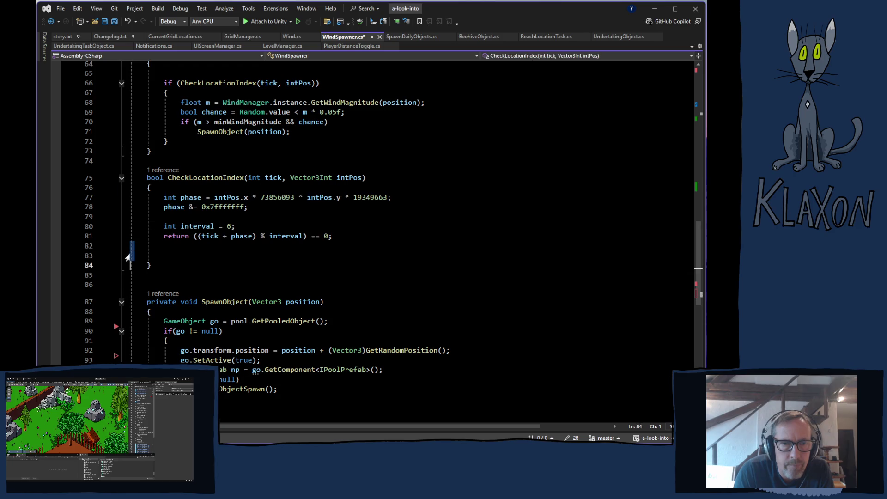
{"action": "key", "text": "Delete"}
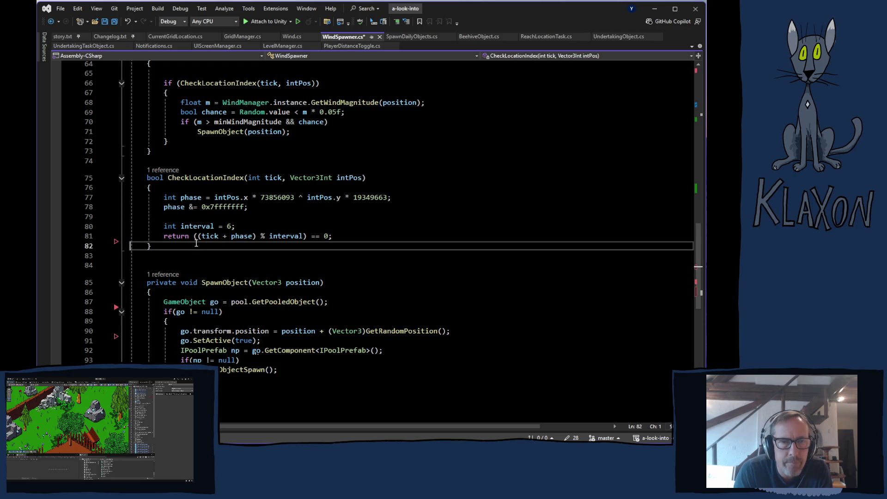
{"action": "scroll", "coordinate": [196, 245], "scroll_direction": "up", "scroll_amount": 2}
{"action": "scroll", "coordinate": [268, 279], "scroll_direction": "down", "scroll_amount": 4}
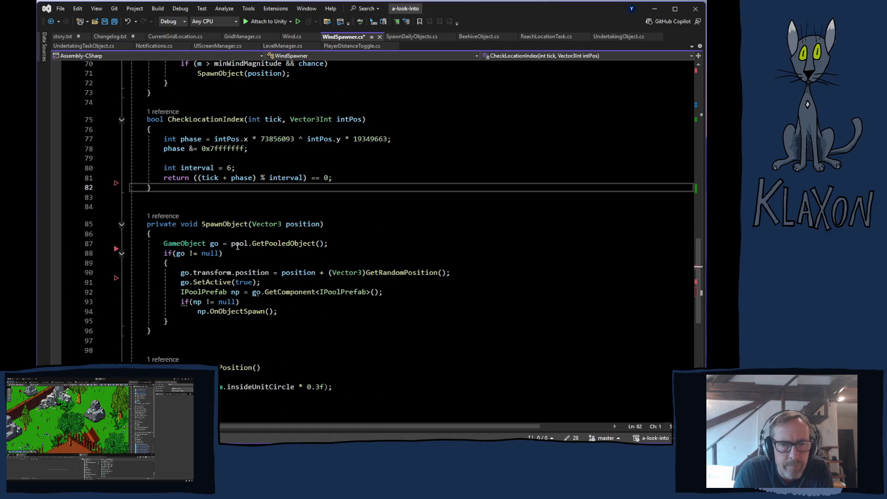
{"action": "left_click", "coordinate": [272, 281]}
{"action": "key", "text": "Return"}
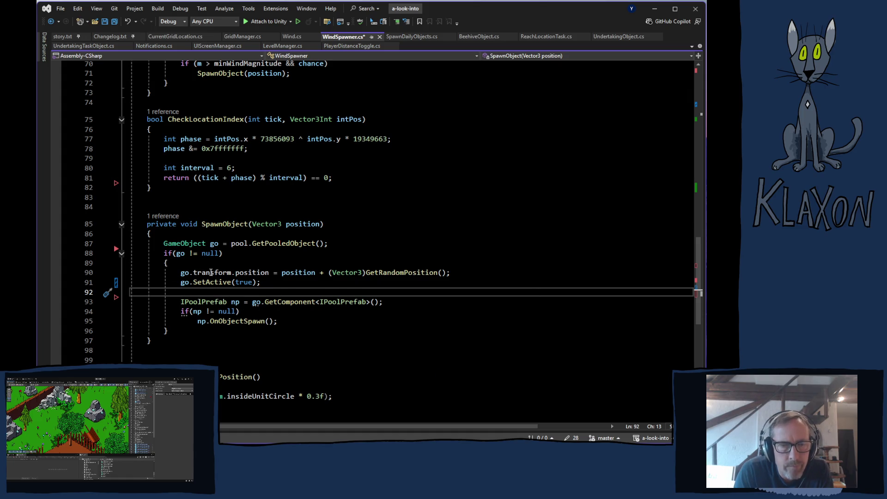
- Delete the empty line in CheckTilesForWind and the extra blank lines above the field declarations
{"action": "scroll", "coordinate": [111, 277], "scroll_direction": "up", "scroll_amount": 12}
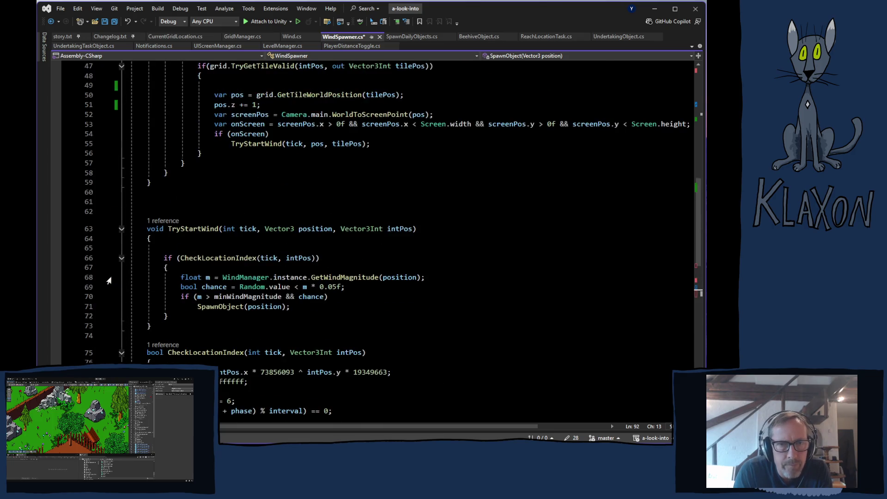
{"action": "left_click", "coordinate": [125, 234]}
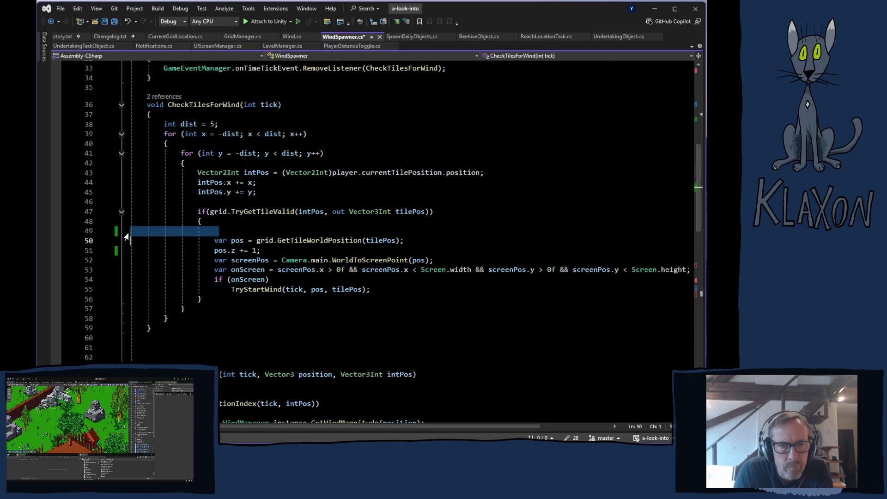
{"action": "key", "text": "Delete"}
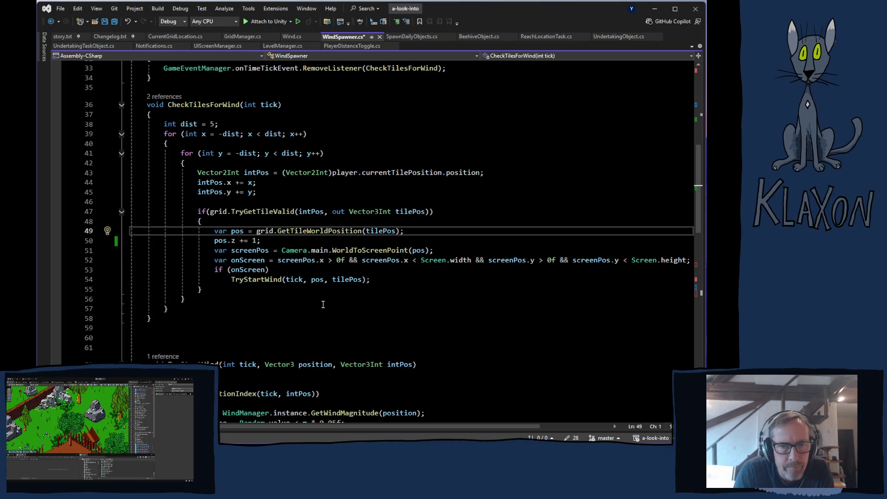
{"action": "scroll", "coordinate": [318, 299], "scroll_direction": "up", "scroll_amount": 5}
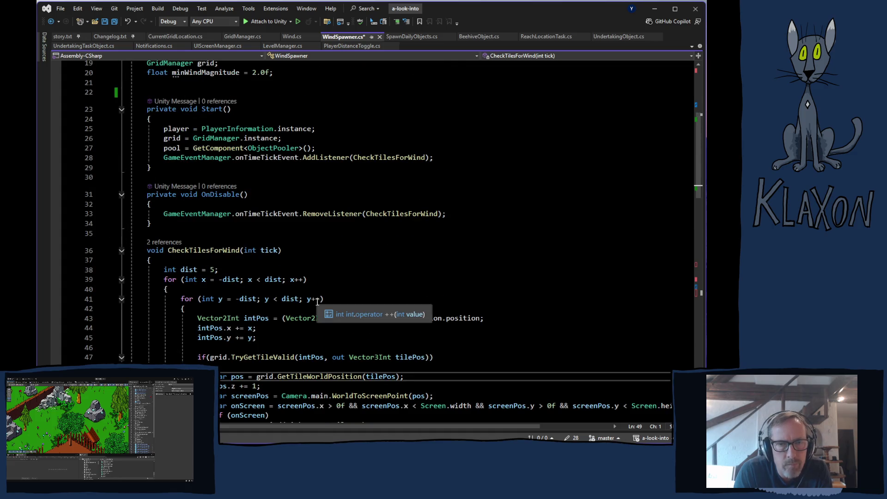
{"action": "scroll", "coordinate": [313, 297], "scroll_direction": "up", "scroll_amount": 6}
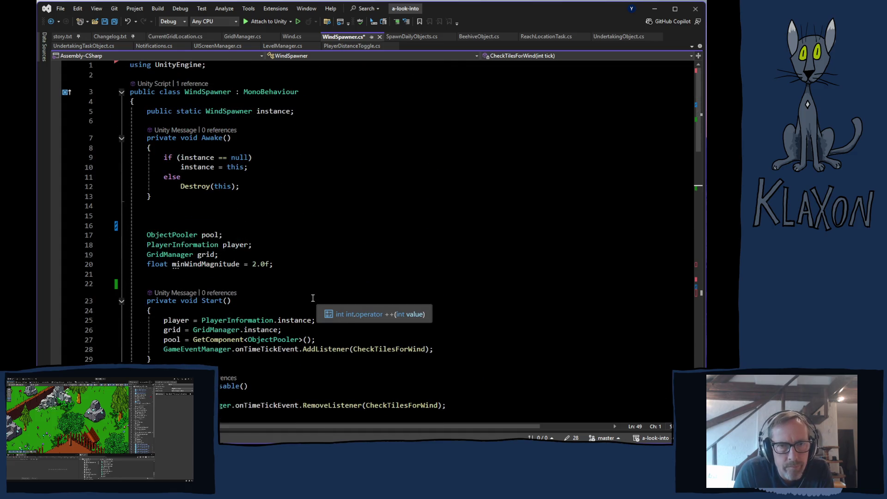
{"action": "mouse_move", "coordinate": [130, 206]}
{"action": "left_mouse_down"}
{"action": "mouse_move", "coordinate": [132, 239]}
{"action": "mouse_move", "coordinate": [127, 232]}
{"action": "left_mouse_up"}
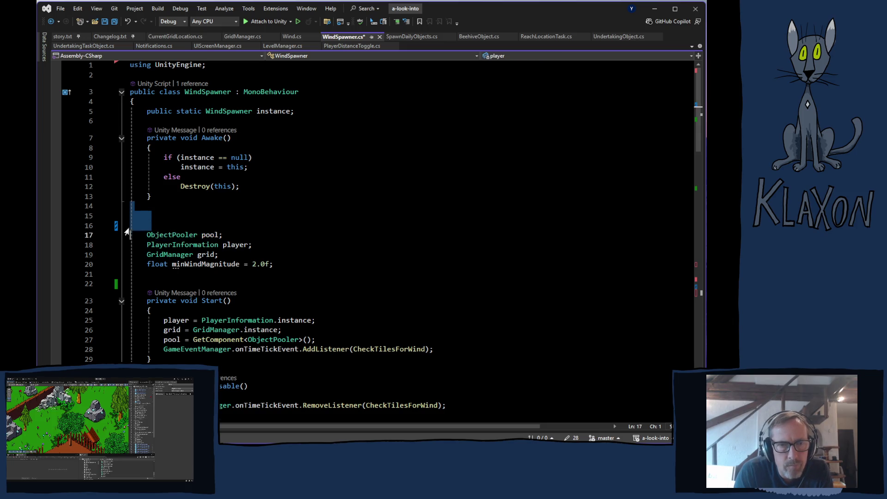
{"action": "key", "text": "Delete"}
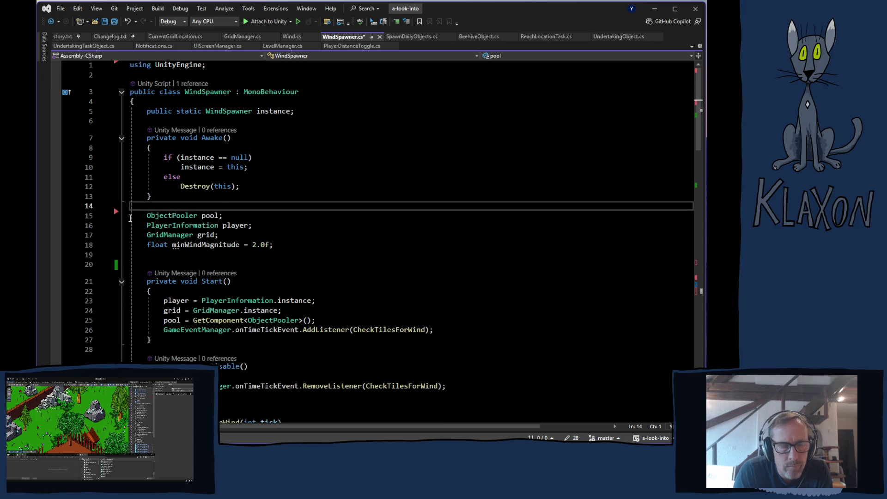
- Save WindSpawner.cs and switch back to Unity to recompile
{"action": "key", "text": "ctrl+s"}
{"action": "left_click", "coordinate": [309, 246]}
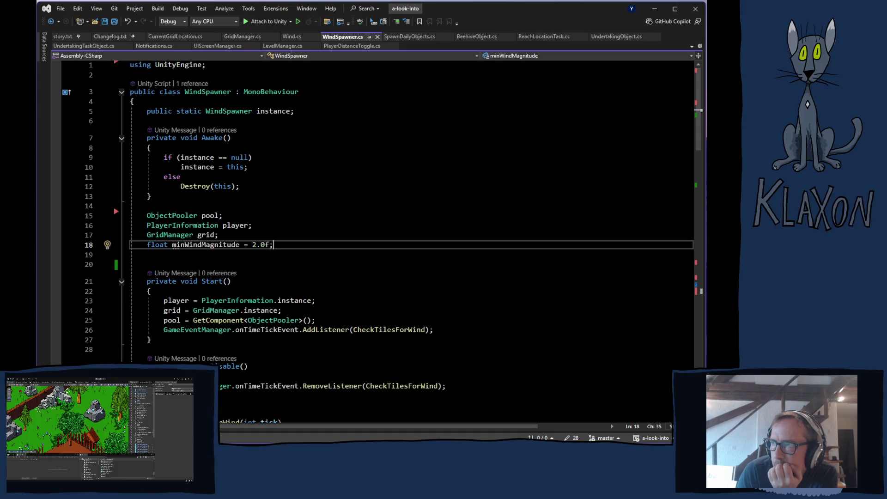
{"action": "key", "text": "alt+Tab"}
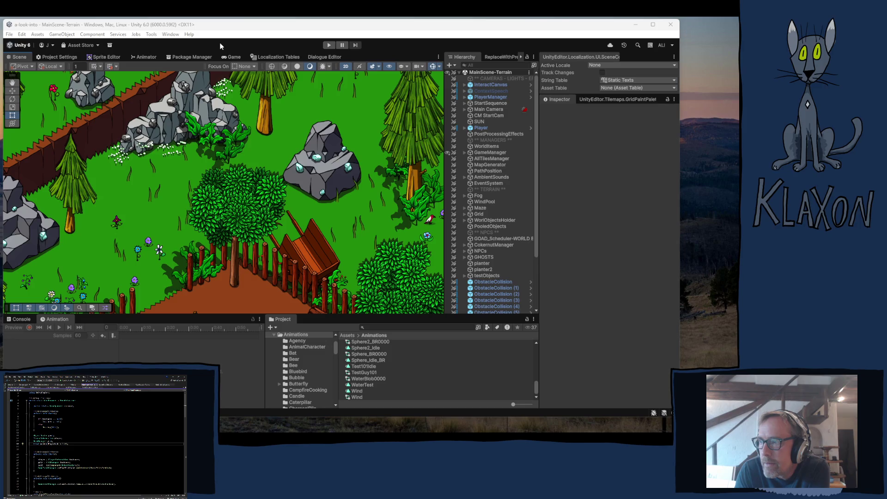
- Build the Windows player into the Playtest 0.06.13 folder and launch A_look_into.exe
{"action": "left_click", "coordinate": [9, 35]}
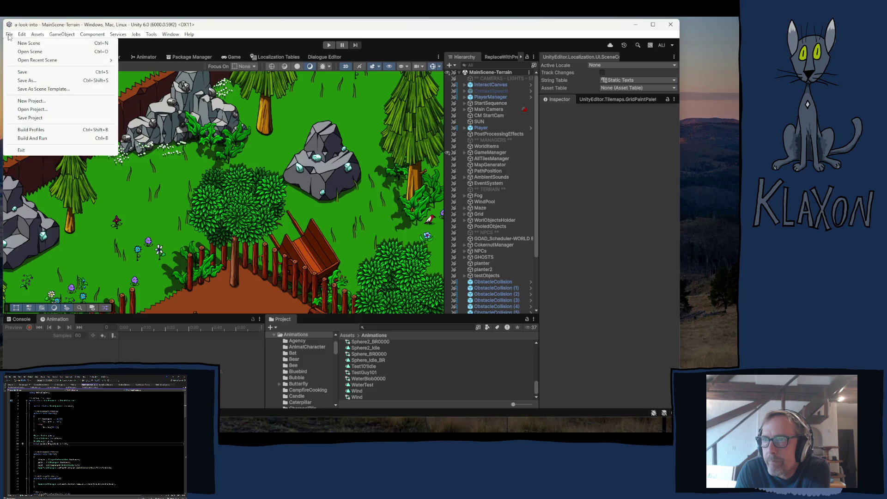
{"action": "left_click", "coordinate": [31, 130]}
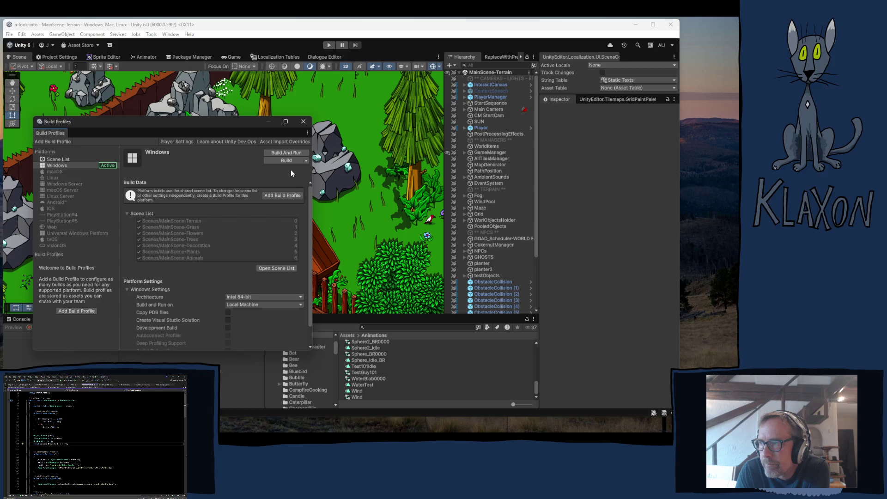
{"action": "left_click", "coordinate": [113, 167]}
{"action": "left_click", "coordinate": [276, 161]}
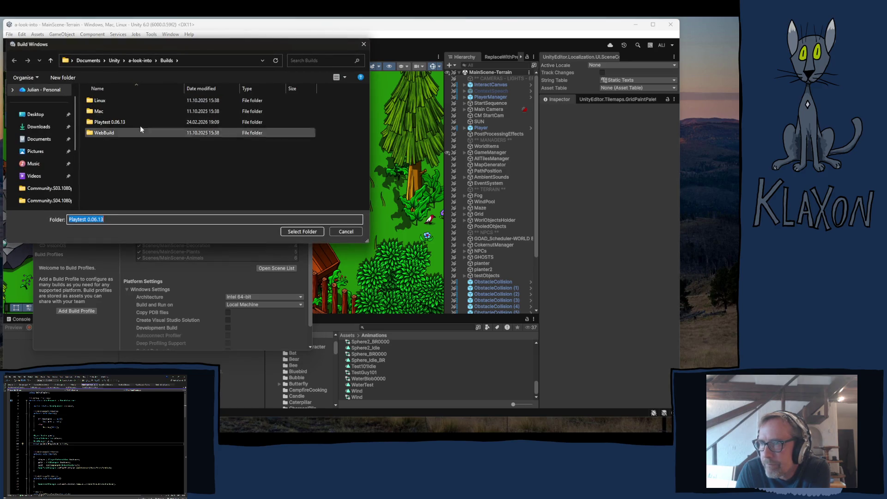
{"action": "left_click", "coordinate": [104, 121]}
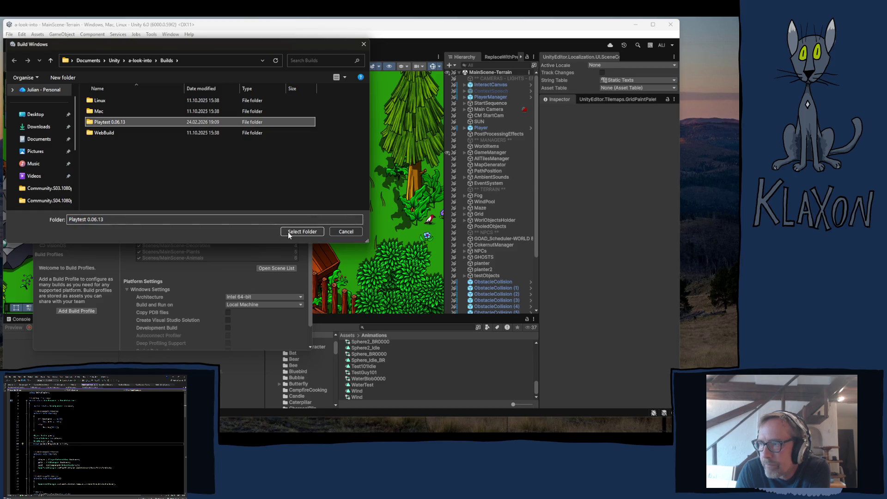
{"action": "left_click", "coordinate": [288, 232]}
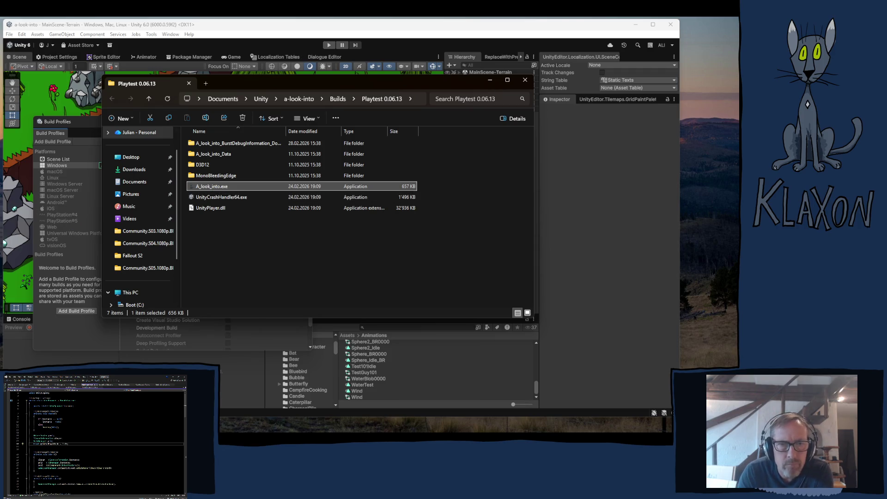
{"action": "key", "text": "Return"}
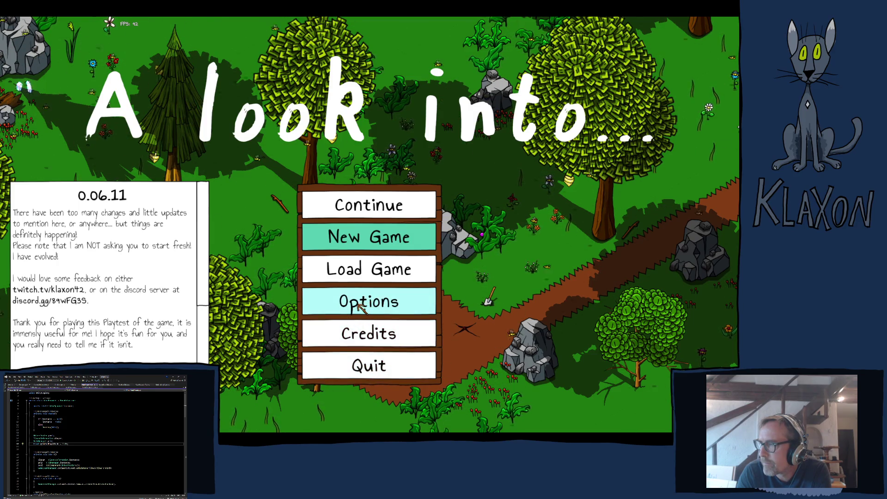
- Start a new game with a new save and accept the character
{"action": "left_click", "coordinate": [368, 244]}
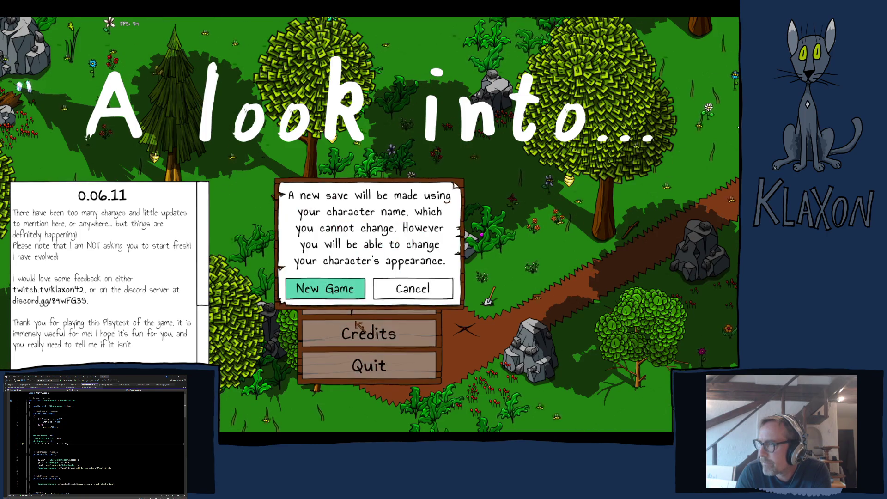
{"action": "left_click", "coordinate": [347, 292]}
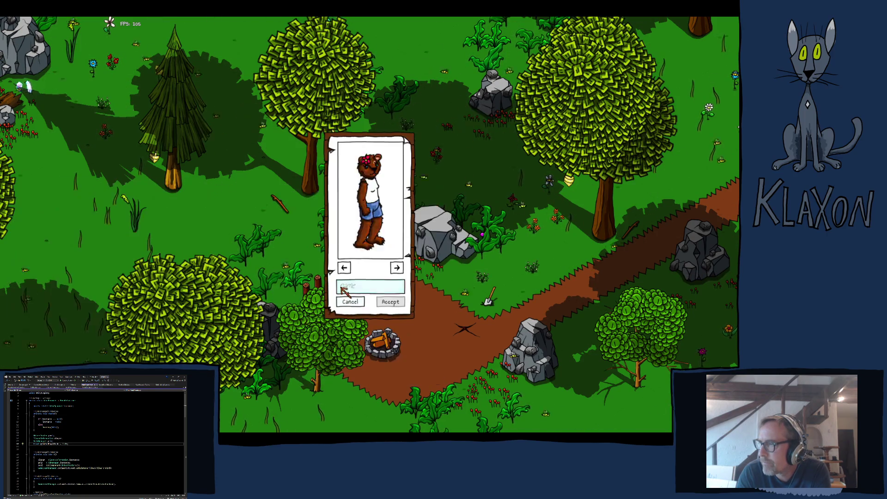
{"action": "left_click", "coordinate": [388, 301]}
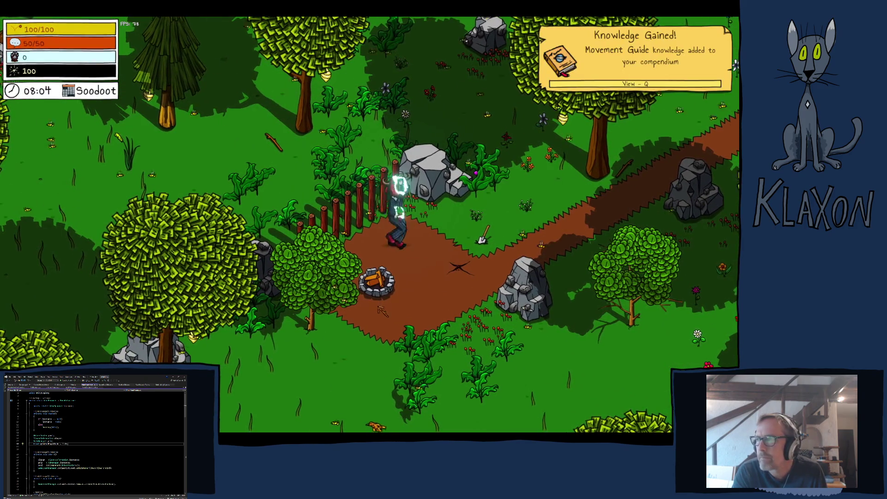
- Run the character up the dirt path, then pause and quit the game
{"action": "key", "text": "d"}
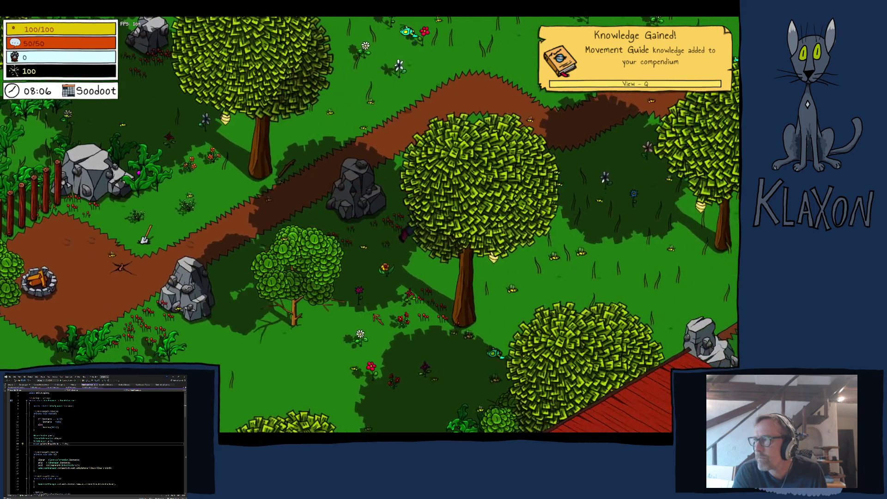
{"action": "key", "text": "w"}
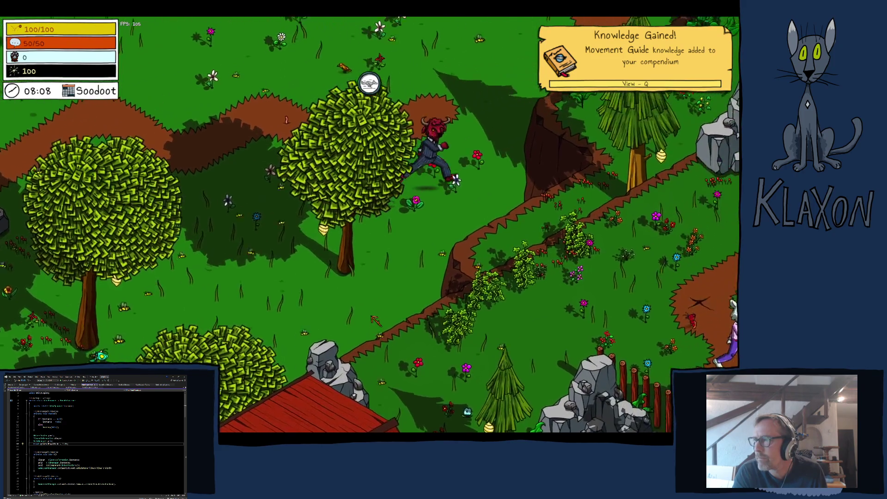
{"action": "key", "text": "w"}
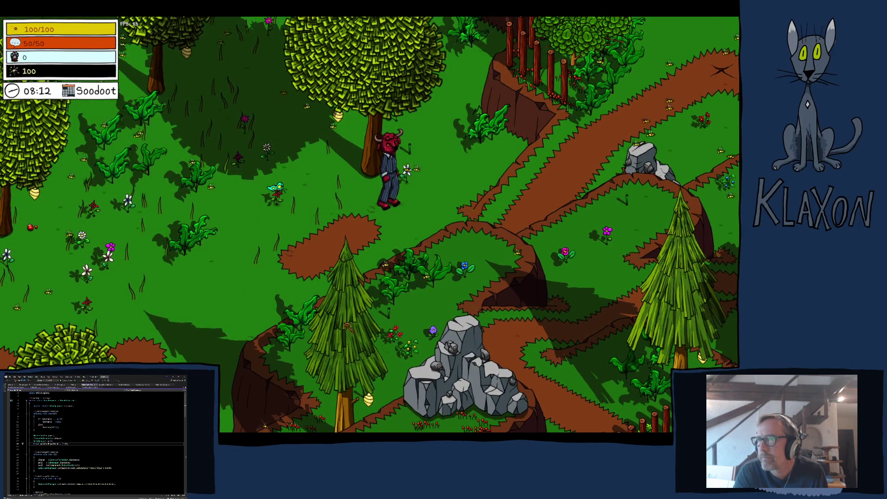
{"action": "key", "text": "Escape"}
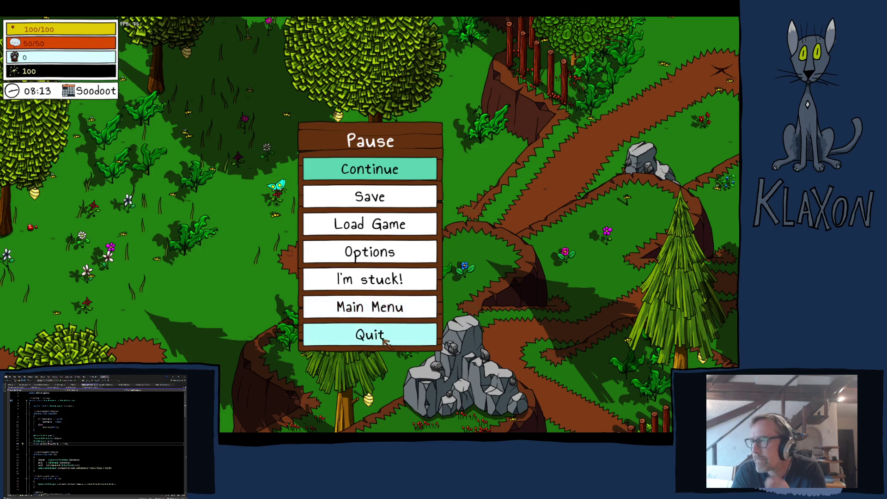
{"action": "left_click", "coordinate": [374, 336]}
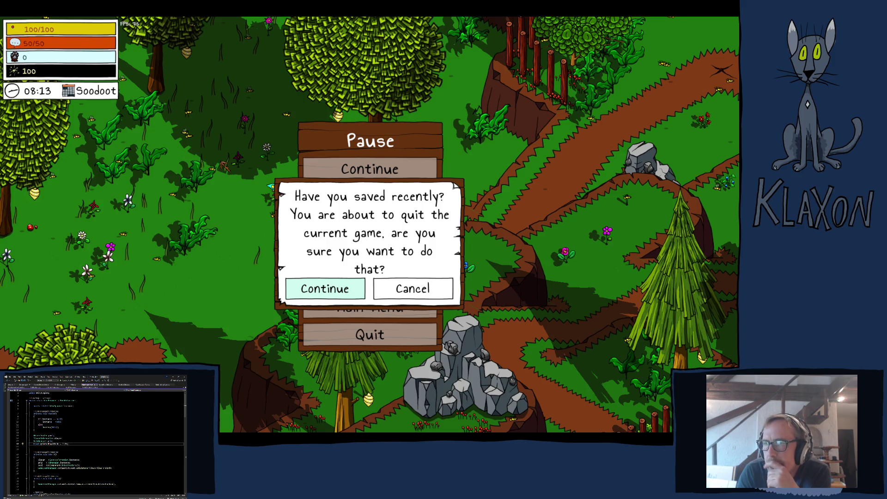
{"action": "key", "text": "Return"}
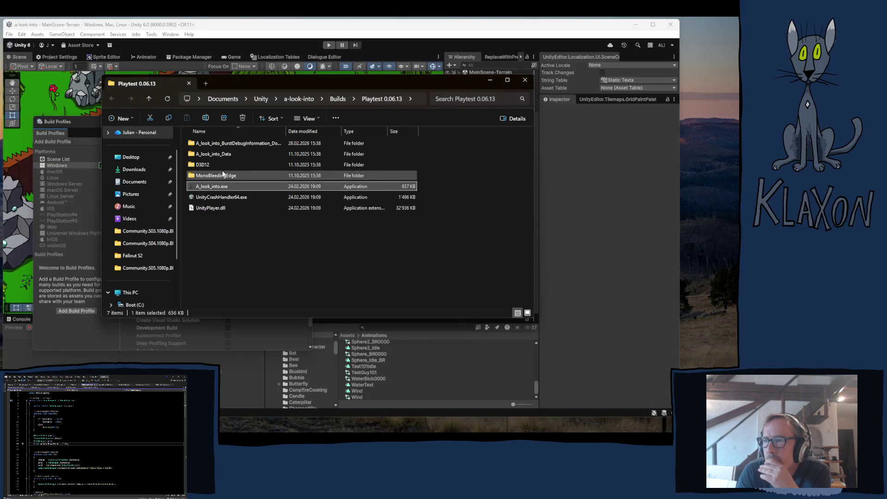
- Close the build folder, enable Development Build and Script Debugging, and start a Windows build into Playtest 0.06.13
{"action": "left_click", "coordinate": [524, 80]}
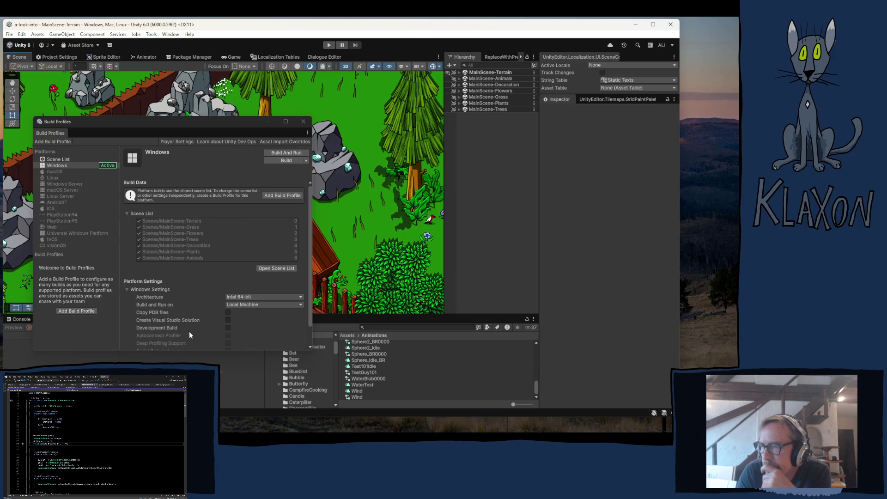
{"action": "left_click", "coordinate": [228, 327]}
{"action": "scroll", "coordinate": [249, 328], "scroll_direction": "down", "scroll_amount": 1}
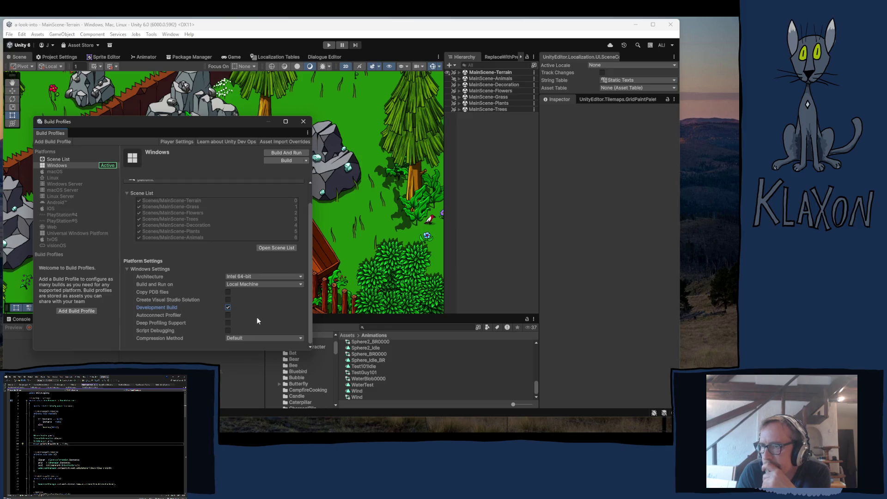
{"action": "left_click", "coordinate": [227, 330]}
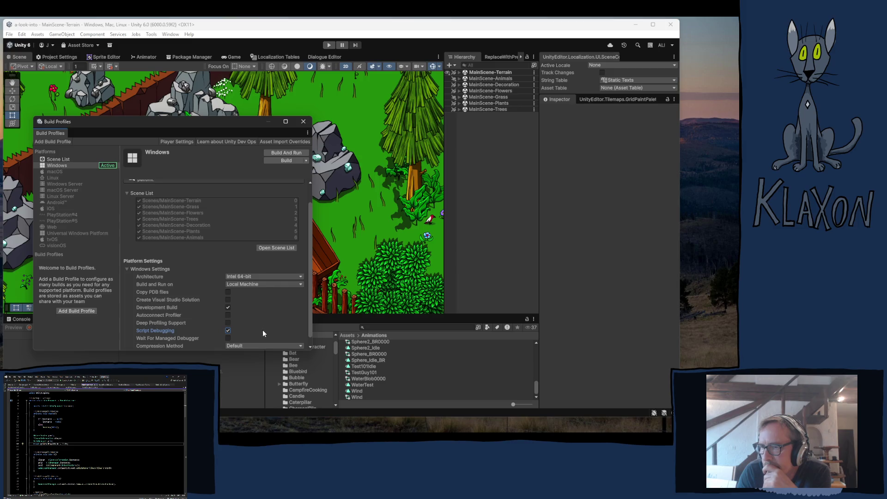
{"action": "scroll", "coordinate": [258, 328], "scroll_direction": "down", "scroll_amount": 1}
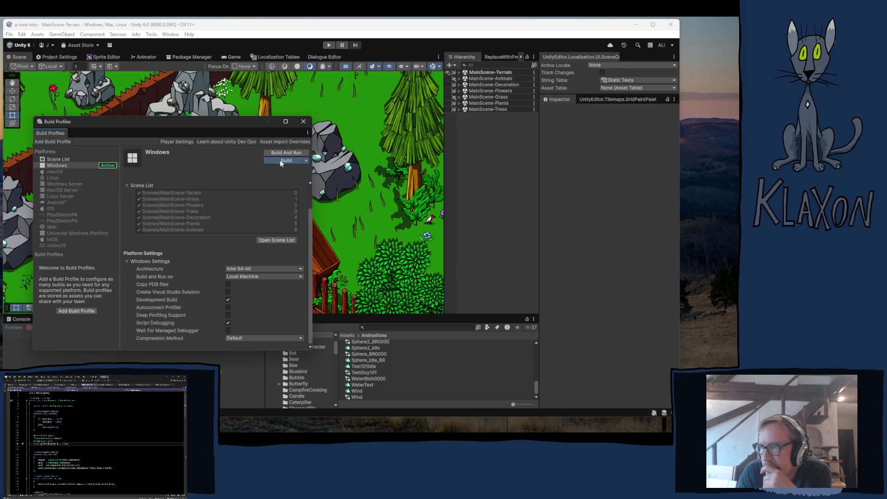
{"action": "left_click", "coordinate": [282, 160]}
{"action": "left_click", "coordinate": [112, 123]}
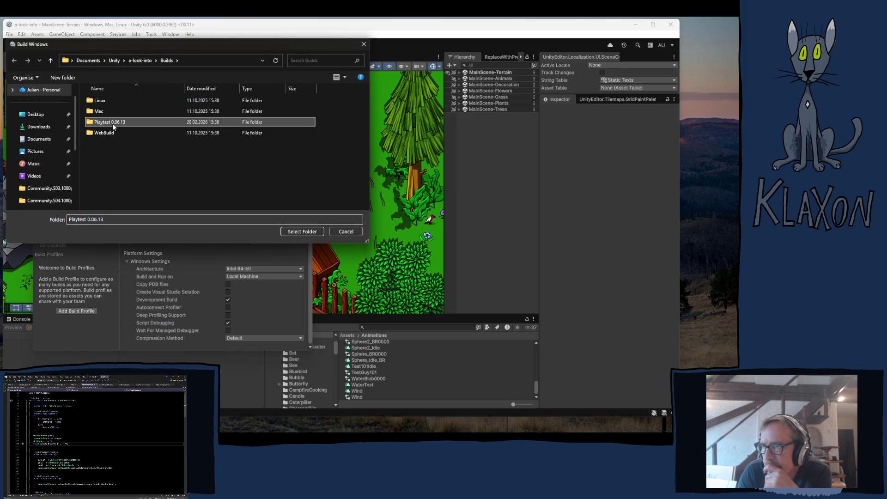
- Confirm Playtest 0.06.13 as the output folder to run the development build
{"action": "left_click", "coordinate": [298, 231]}
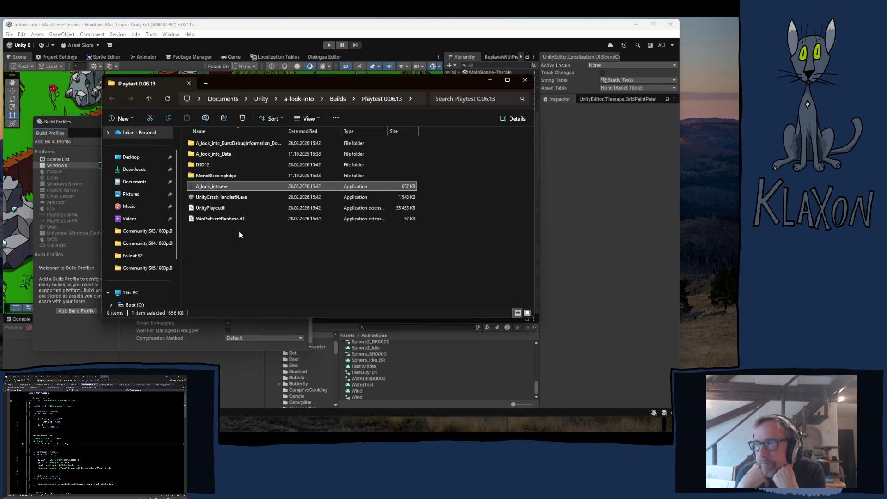
- Move the build folder window aside and check Unity's Building Player progress
{"action": "mouse_move", "coordinate": [254, 85]}
{"action": "left_mouse_down"}
{"action": "mouse_move", "coordinate": [441, 77]}
{"action": "mouse_move", "coordinate": [249, 136]}
{"action": "mouse_move", "coordinate": [107, 92]}
{"action": "mouse_move", "coordinate": [366, 62]}
{"action": "mouse_move", "coordinate": [411, 76]}
{"action": "left_mouse_up"}
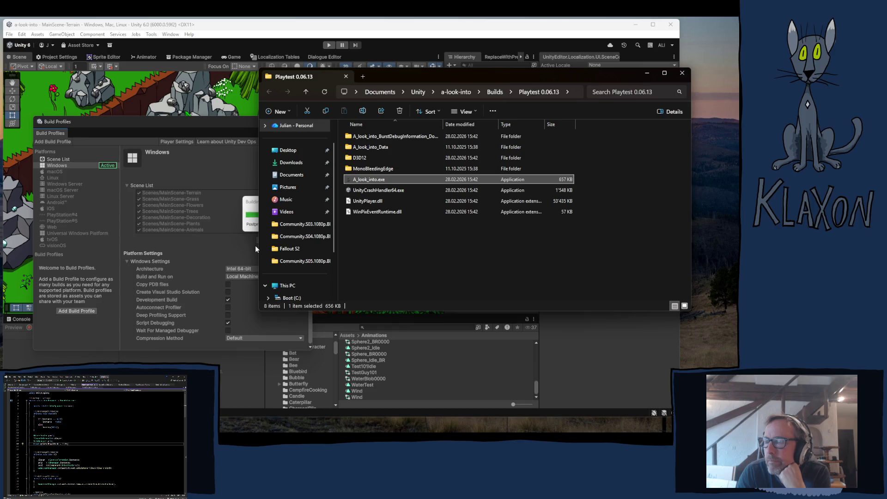
{"action": "left_click", "coordinate": [251, 204]}
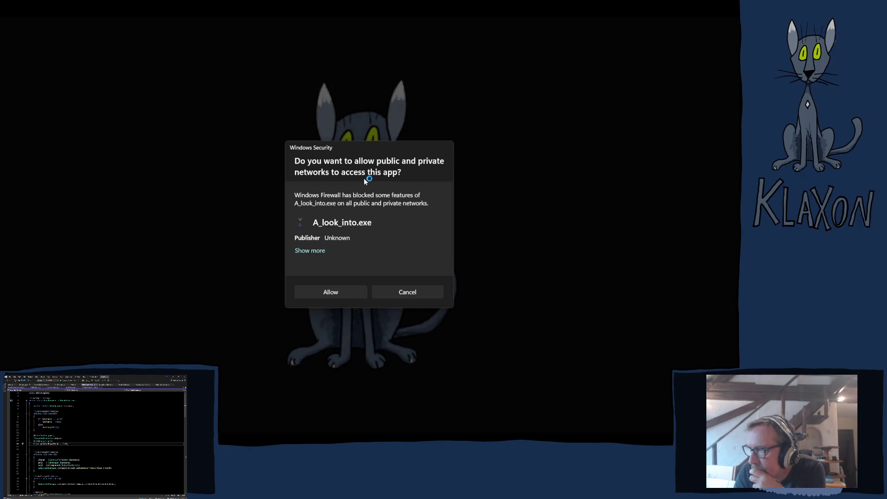
- Allow the game through the Windows firewall and clear the development console errors
{"action": "left_click", "coordinate": [331, 291]}
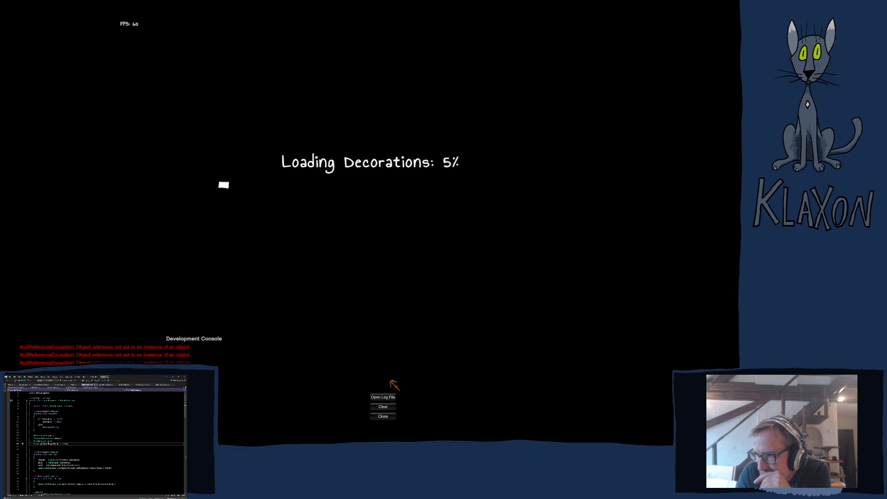
{"action": "left_click", "coordinate": [382, 408]}
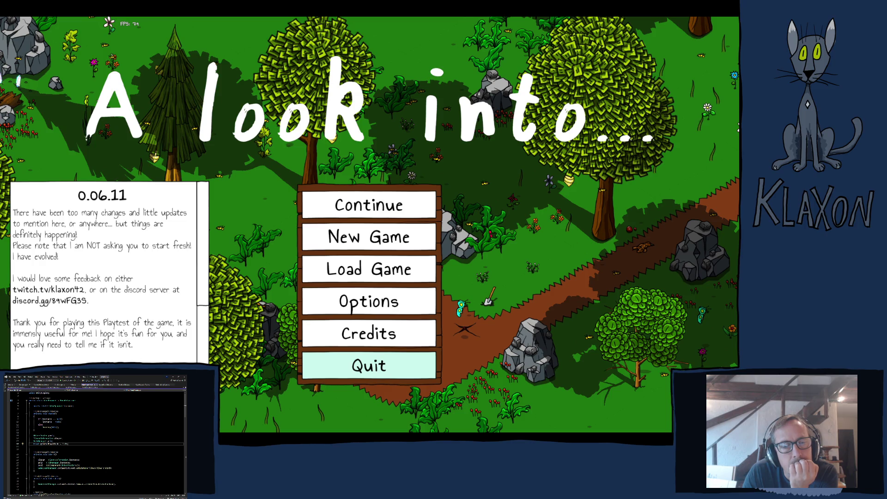
- Choose Quit on the main menu to close the development build
{"action": "key", "text": "Return"}
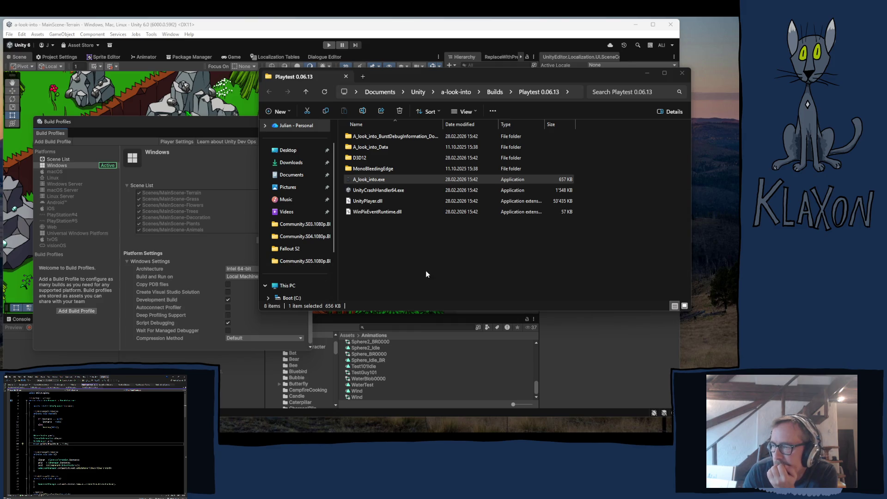
- Relaunch A_look_into.exe from the Playtest 0.06.13 folder
{"action": "double_click", "coordinate": [368, 179]}
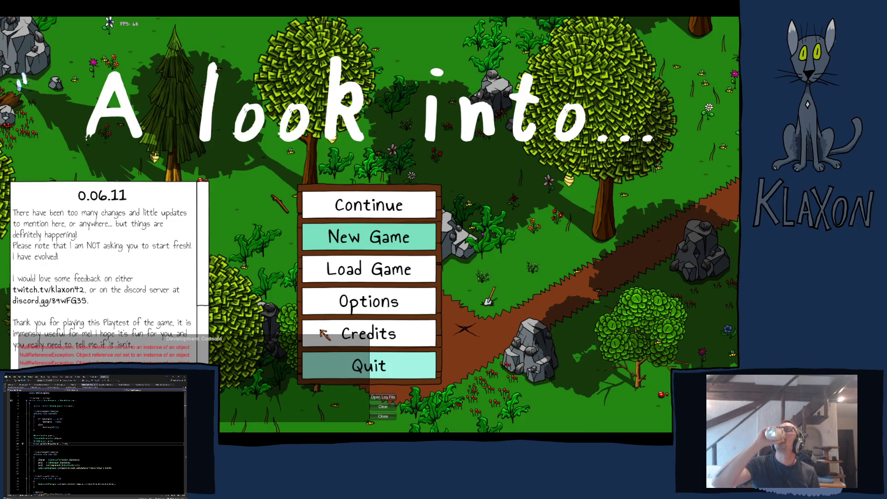
- Close the game with Alt+F4 and close the build output folder window
{"action": "key", "text": "alt+F4"}
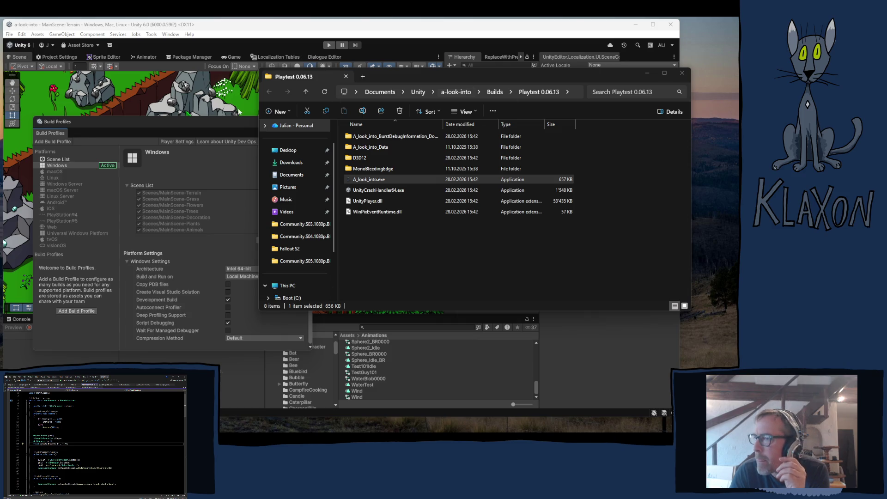
{"action": "left_click", "coordinate": [682, 73]}
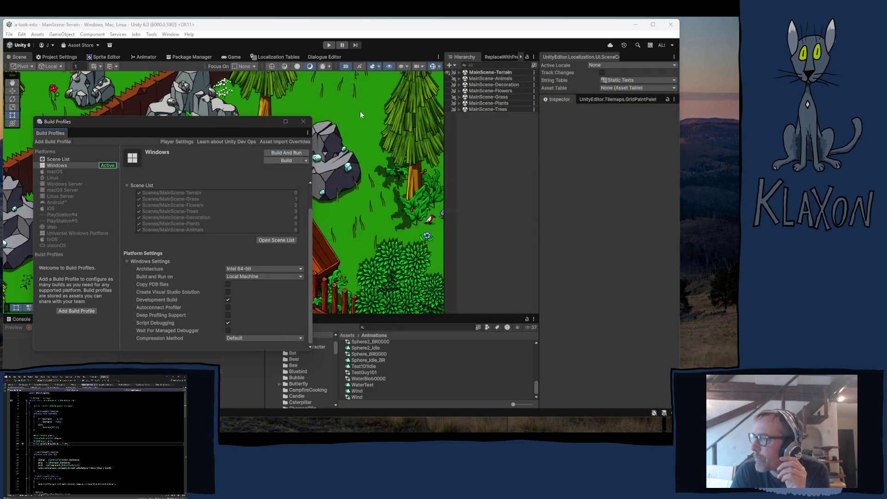
- Select UI-Map under GameManager > UI-TabbedMenu and open its PlayerMarkerTextureMap script in Visual Studio
{"action": "left_click", "coordinate": [303, 121]}
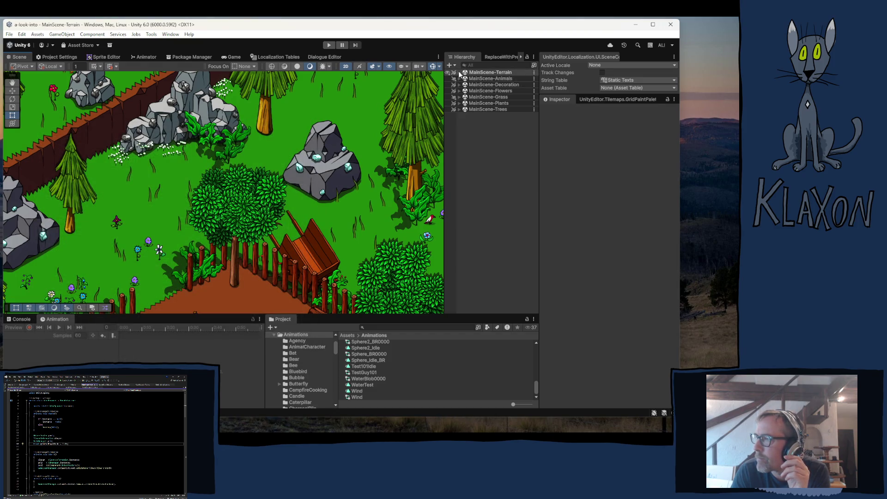
{"action": "left_click", "coordinate": [459, 72]}
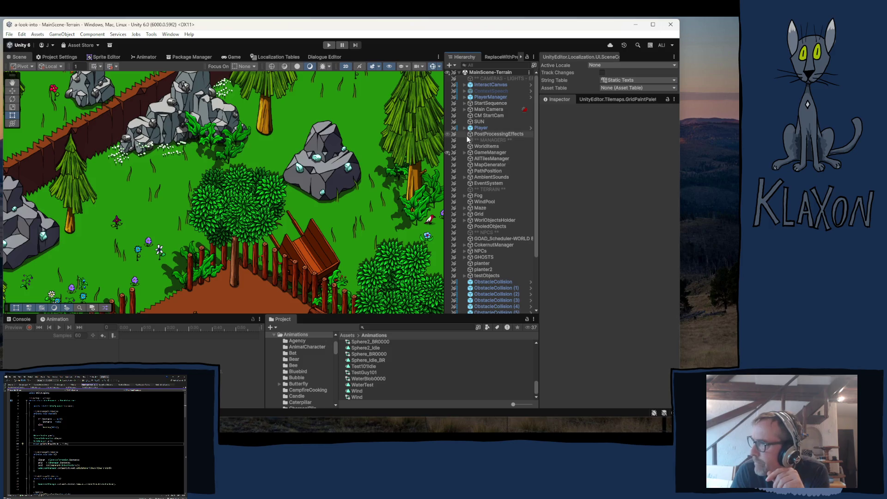
{"action": "left_click", "coordinate": [465, 153]}
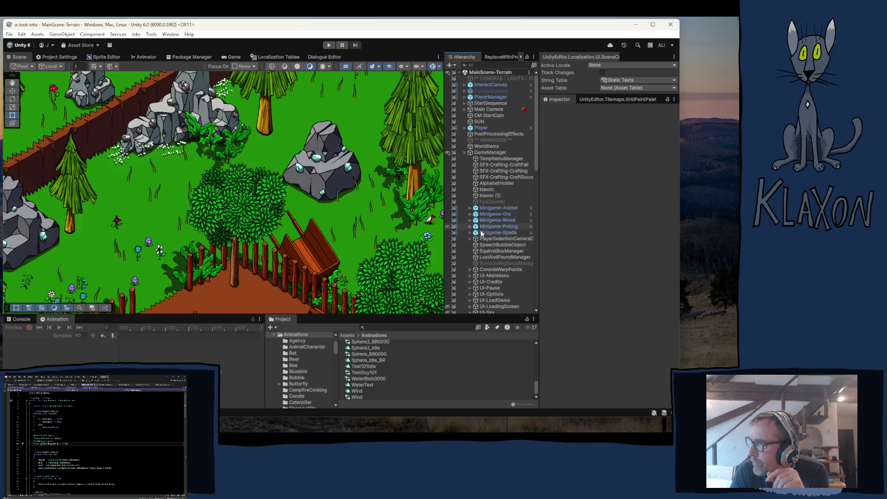
{"action": "scroll", "coordinate": [480, 268], "scroll_direction": "down", "scroll_amount": 5}
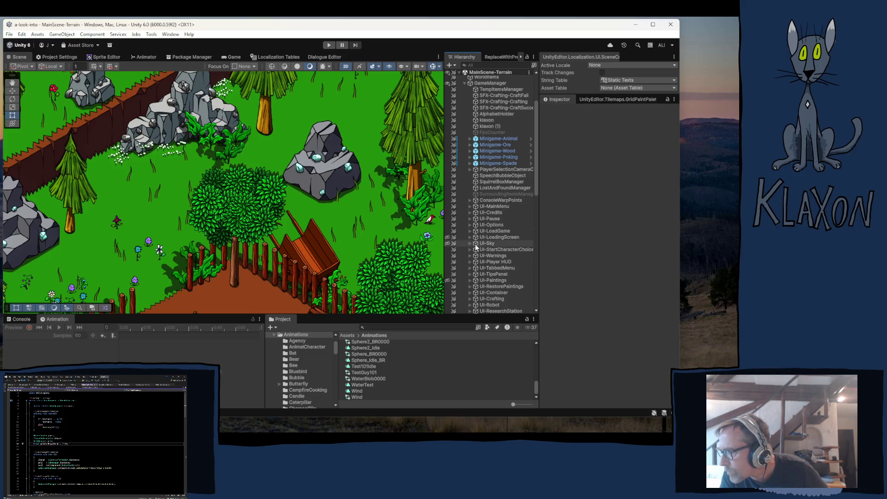
{"action": "left_click", "coordinate": [470, 268]}
{"action": "left_click", "coordinate": [493, 287]}
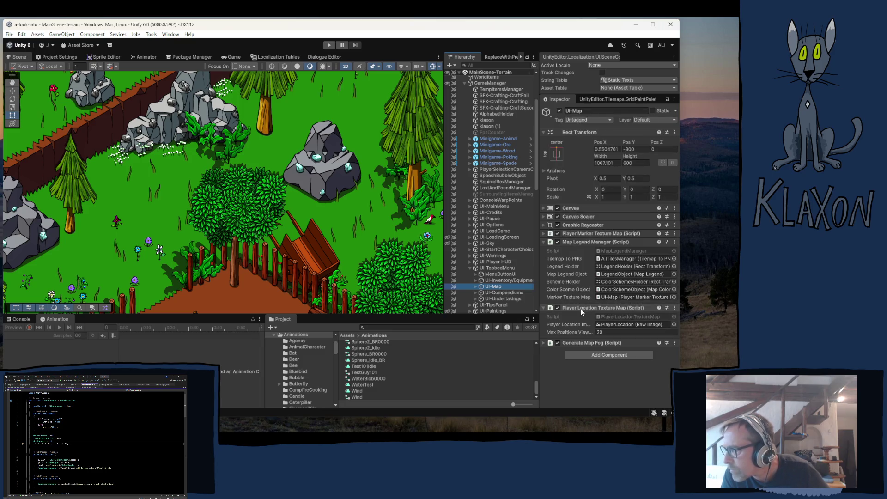
{"action": "left_click", "coordinate": [578, 233]}
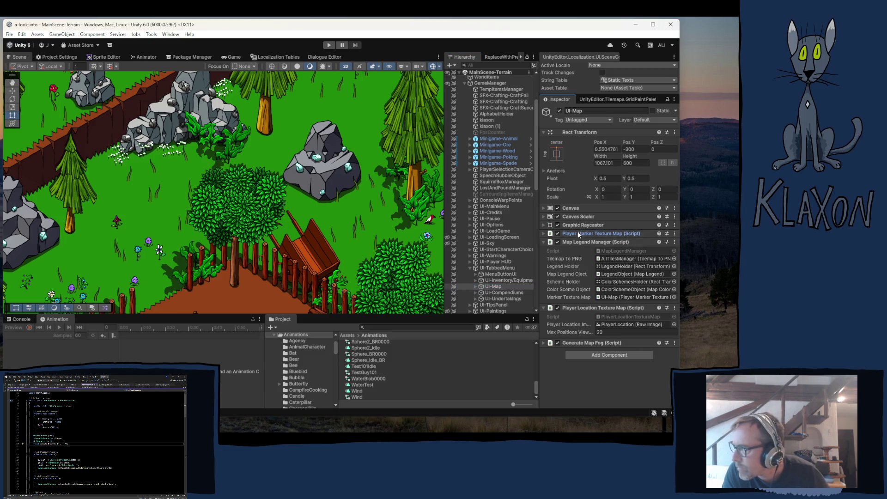
{"action": "left_click", "coordinate": [606, 242]}
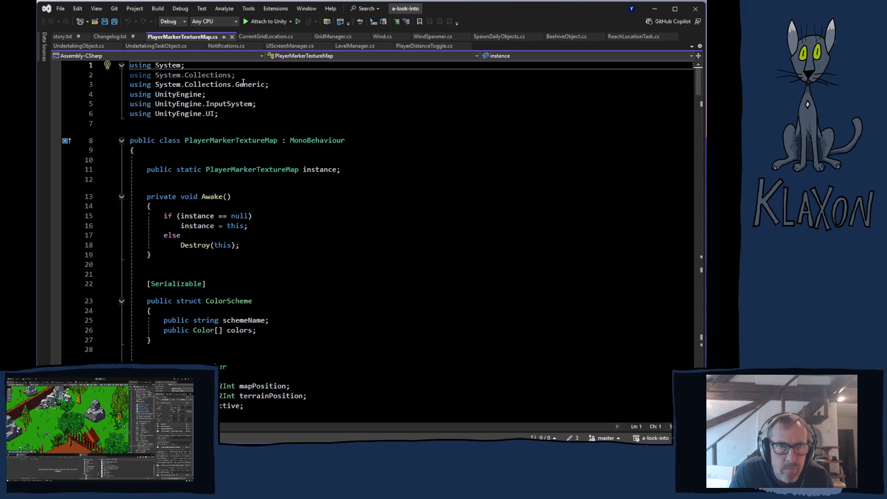
- Inspect the markersLegend call and the PlayerInformation.instance.equipmentManager chain on line 68 of OnEnable
{"action": "scroll", "coordinate": [337, 263], "scroll_direction": "down", "scroll_amount": 16}
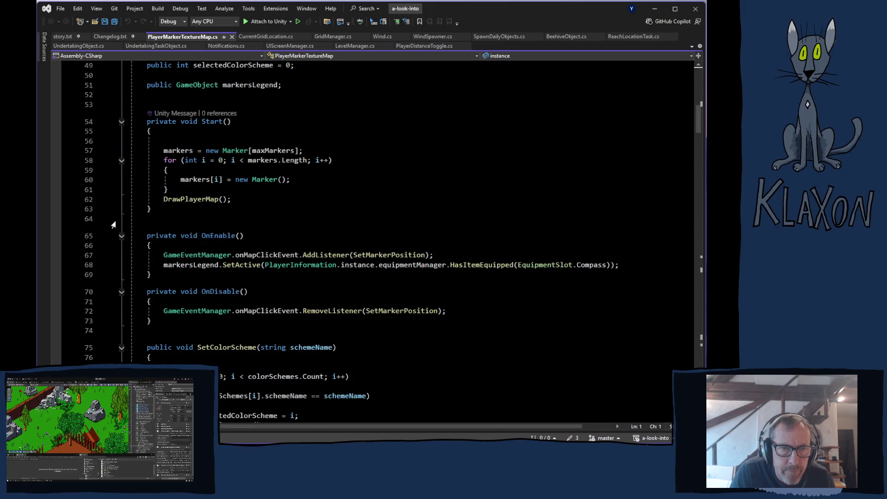
{"action": "left_click", "coordinate": [202, 265]}
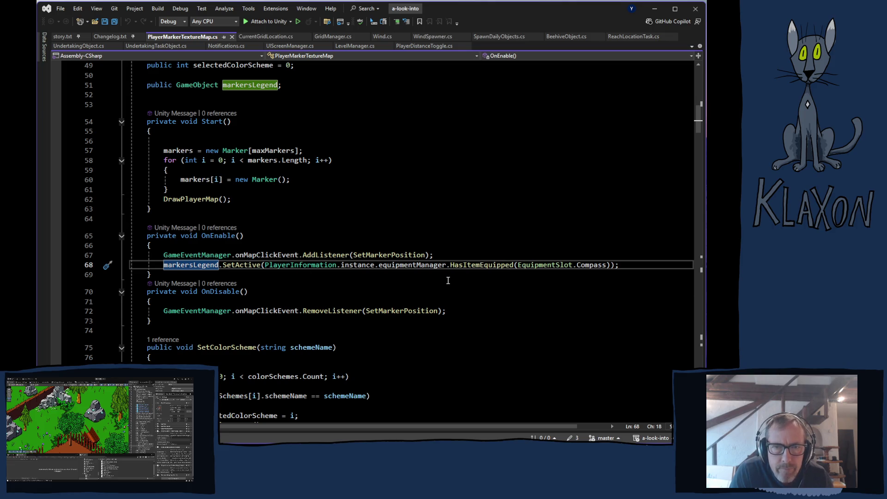
{"action": "left_click", "coordinate": [185, 265]}
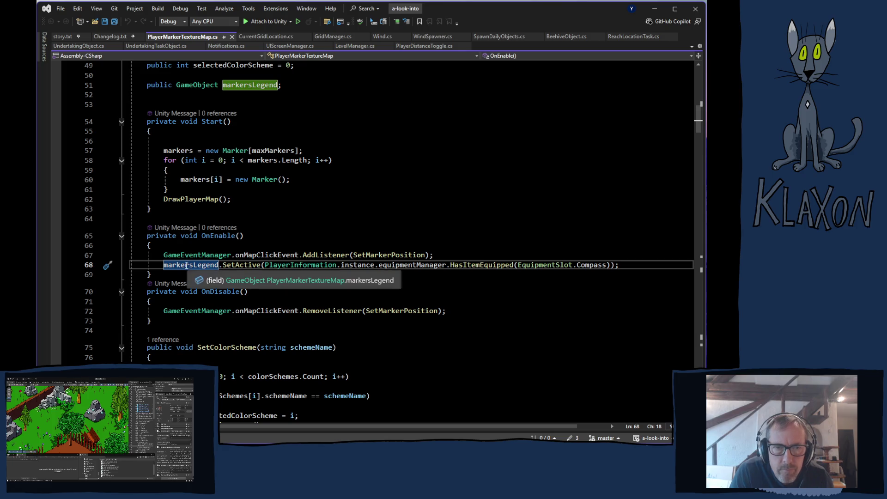
{"action": "scroll", "coordinate": [337, 266], "scroll_direction": "up", "scroll_amount": 8}
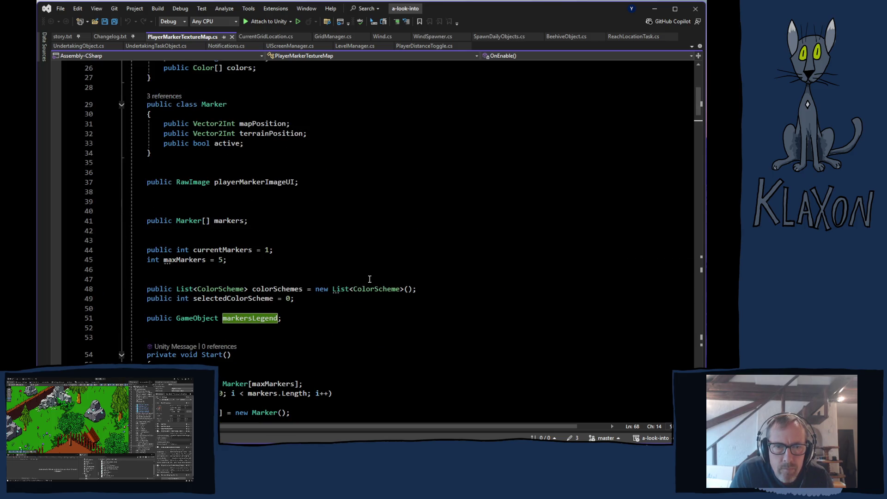
{"action": "scroll", "coordinate": [369, 278], "scroll_direction": "down", "scroll_amount": 6}
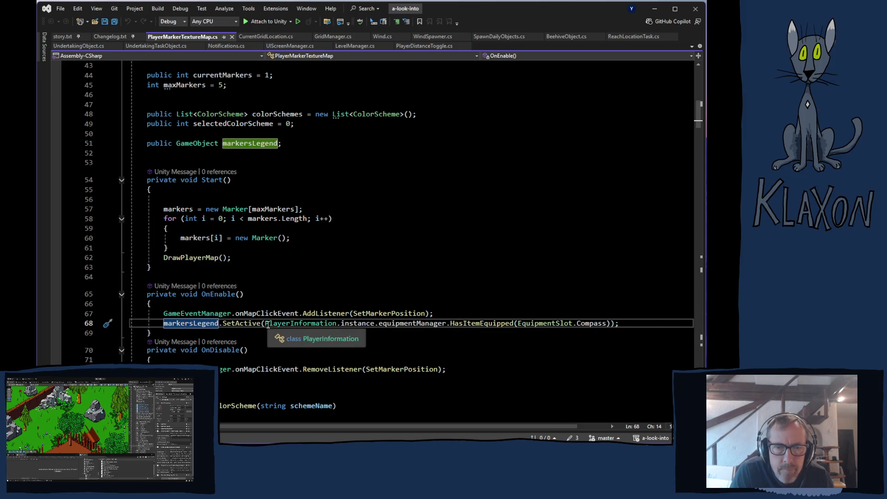
{"action": "left_click_drag", "start_coordinate": [268, 324], "coordinate": [447, 324]}
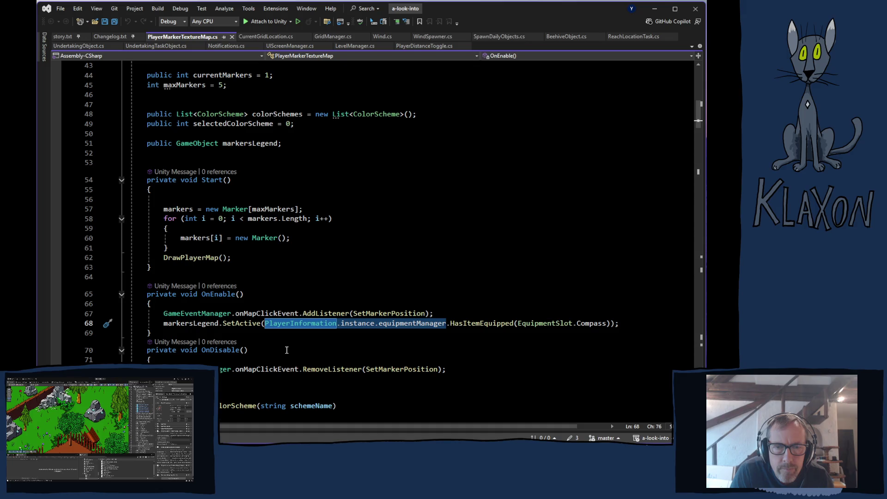
- Add an if (PlayerInformation.instance == null) return; guard before the markersLegend call
{"action": "left_click", "coordinate": [445, 313]}
{"action": "key", "text": "Return"}
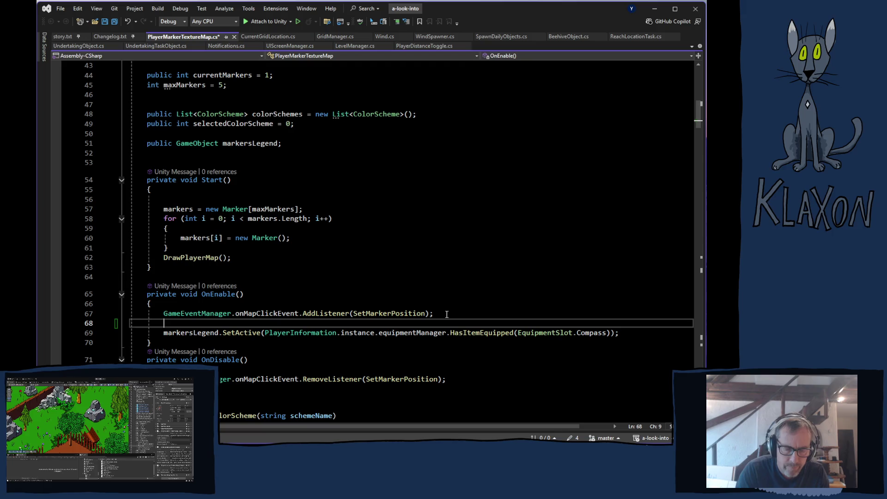
{"action": "type", "text": "if("}
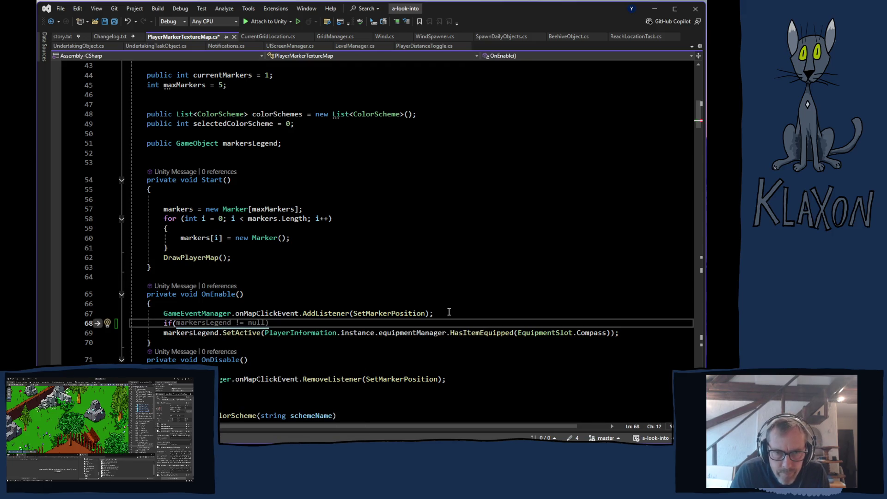
{"action": "type", "text": "pla"}
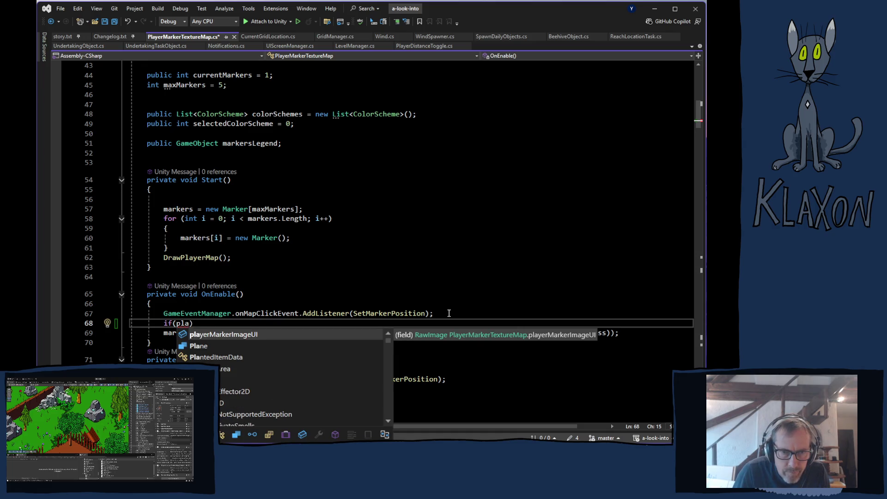
{"action": "type", "text": ")"}
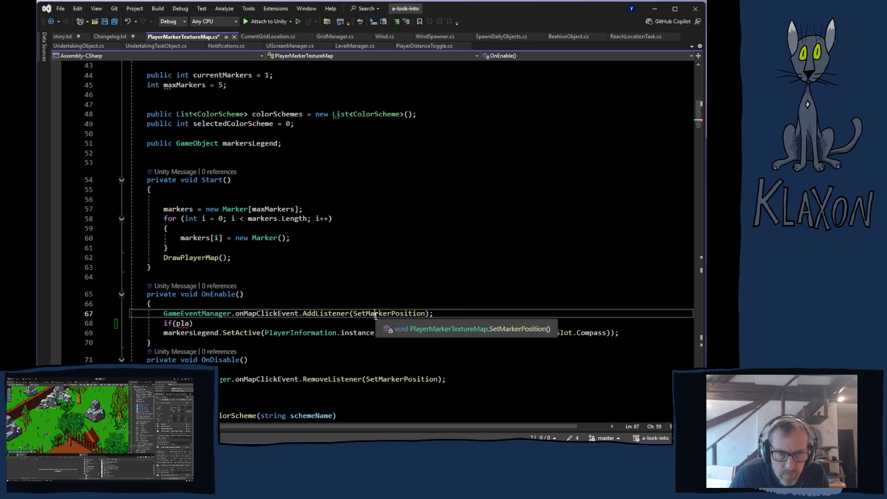
{"action": "left_click_drag", "start_coordinate": [264, 333], "coordinate": [375, 332]}
{"action": "key", "text": "ctrl+c"}
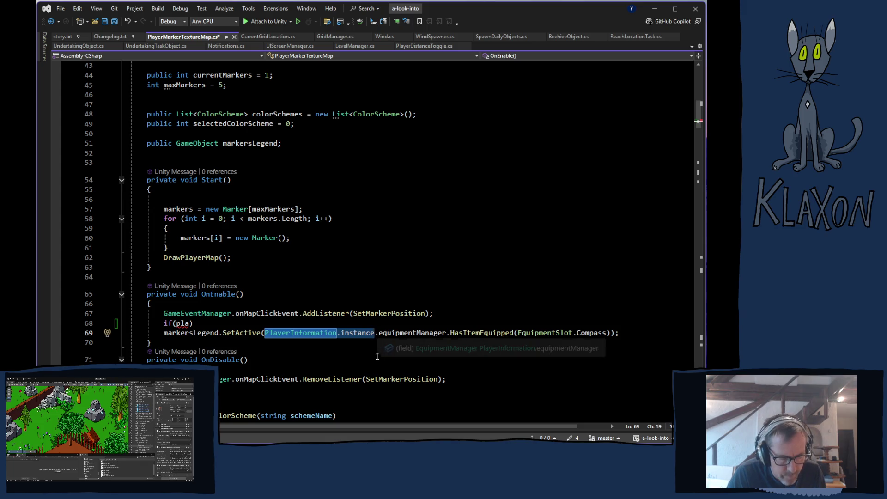
{"action": "double_click", "coordinate": [181, 324]}
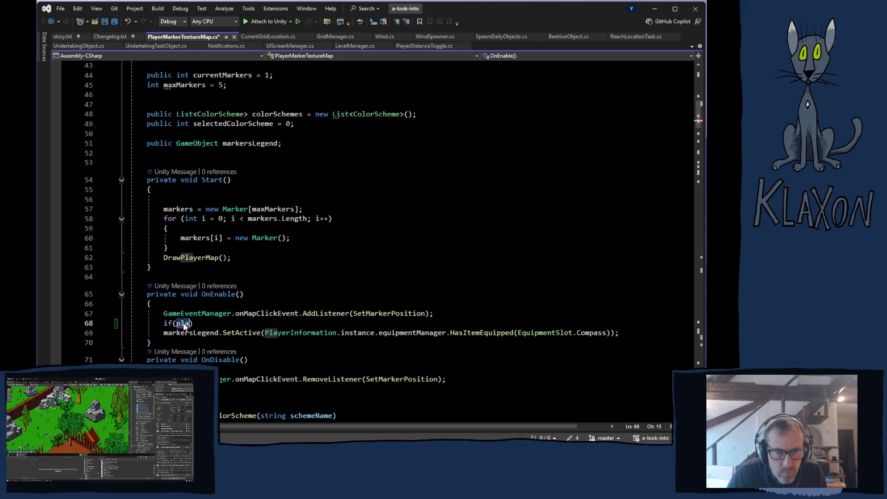
{"action": "key", "text": "ctrl+v"}
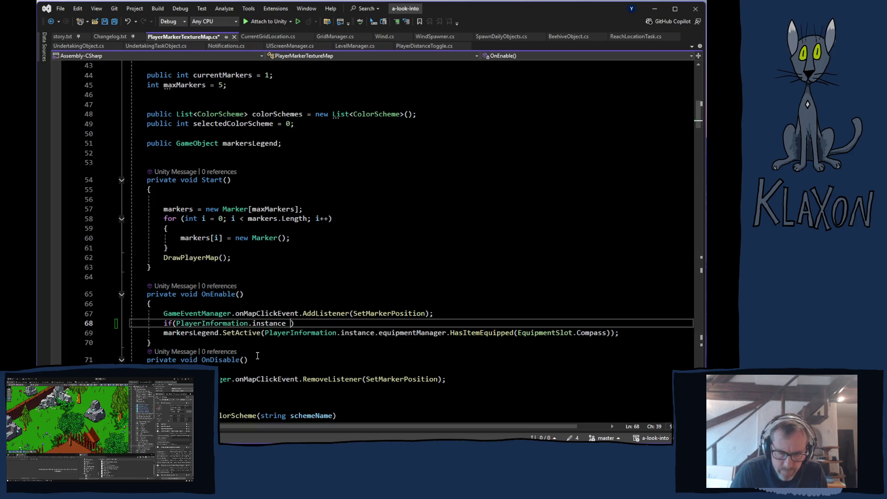
{"action": "type", "text": "== nu"}
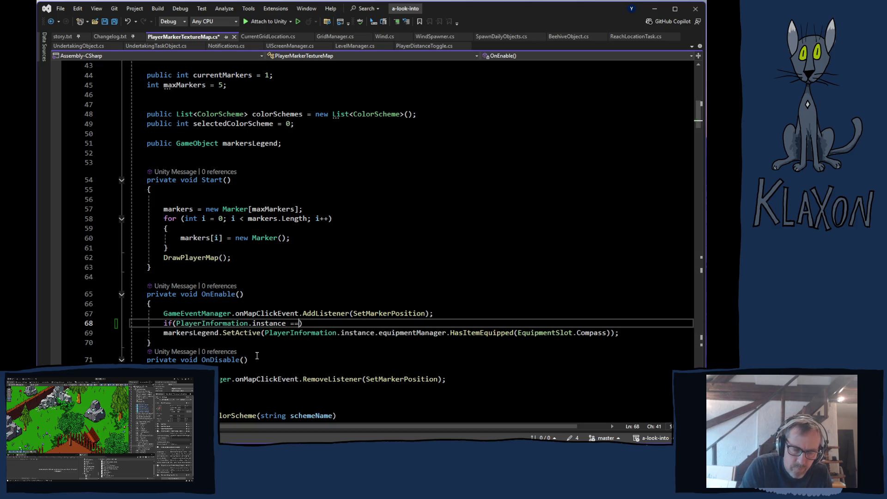
{"action": "type", "text": "ll"}
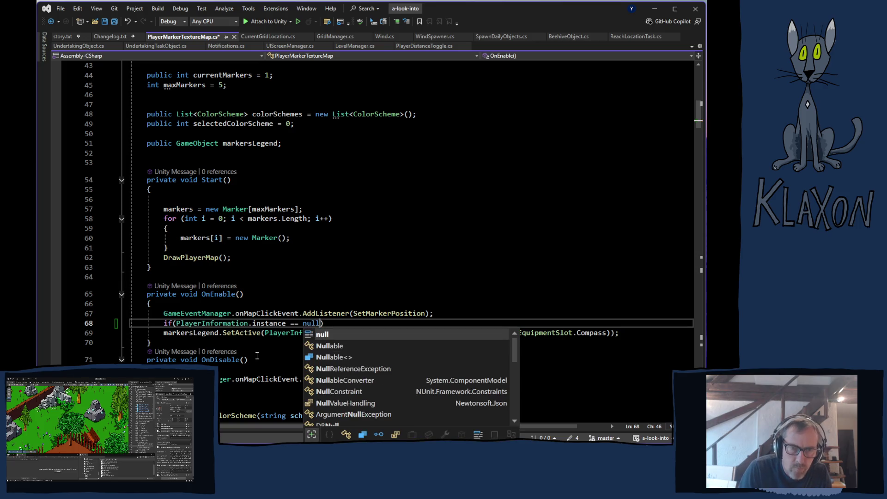
{"action": "type", "text": ")"}
{"action": "key", "text": "Return"}
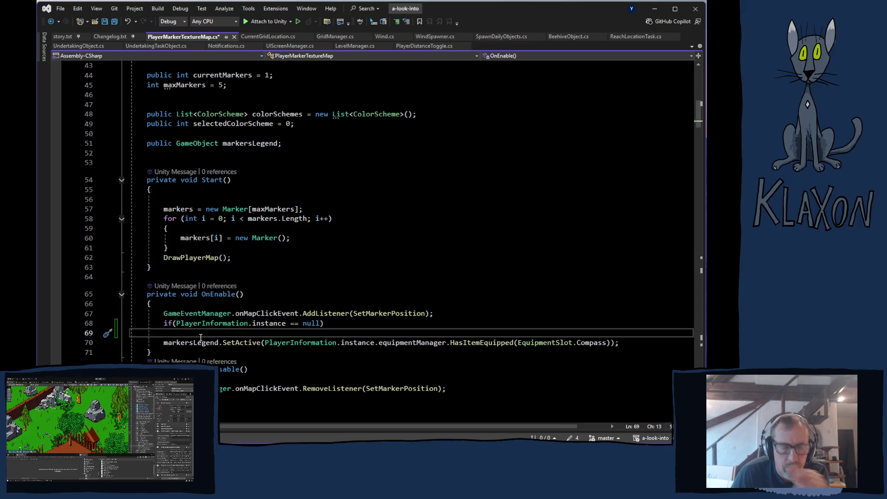
{"action": "type", "text": "return"}
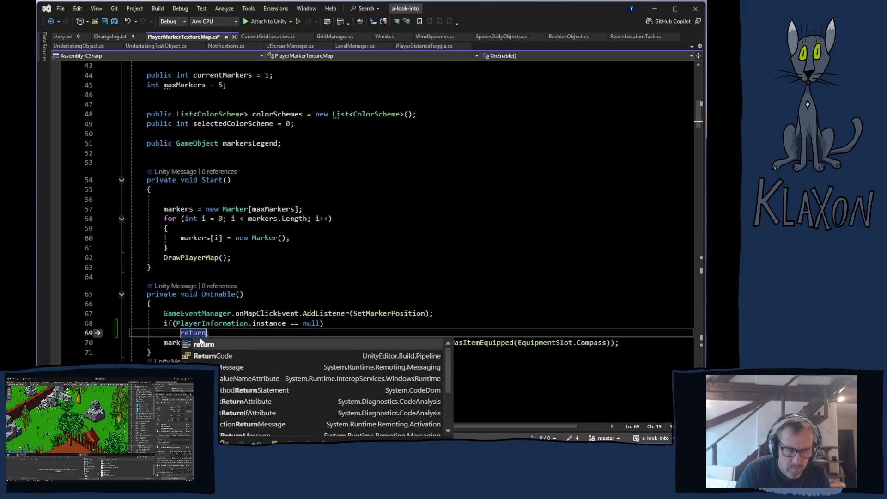
{"action": "type", "text": ";"}
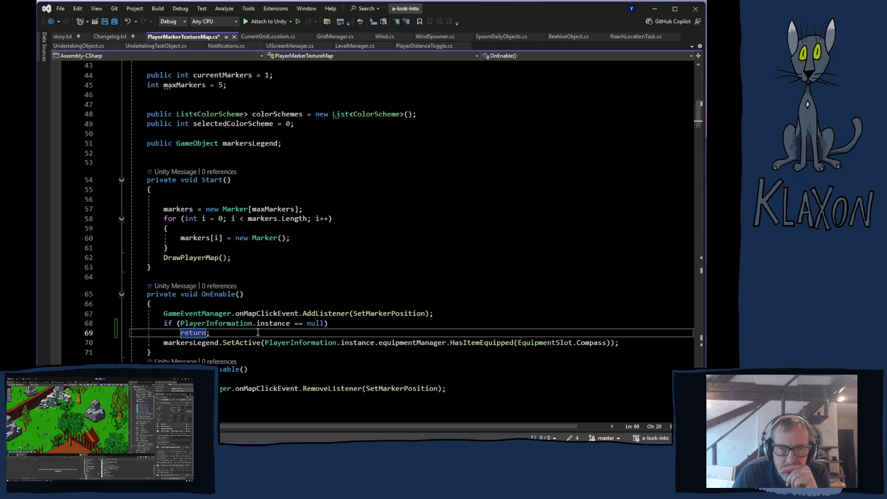
- Delete the trial guard lines again and bring Player.log back up
{"action": "mouse_move", "coordinate": [163, 323]}
{"action": "left_mouse_down"}
{"action": "mouse_move", "coordinate": [221, 324]}
{"action": "mouse_move", "coordinate": [227, 333]}
{"action": "left_mouse_up"}
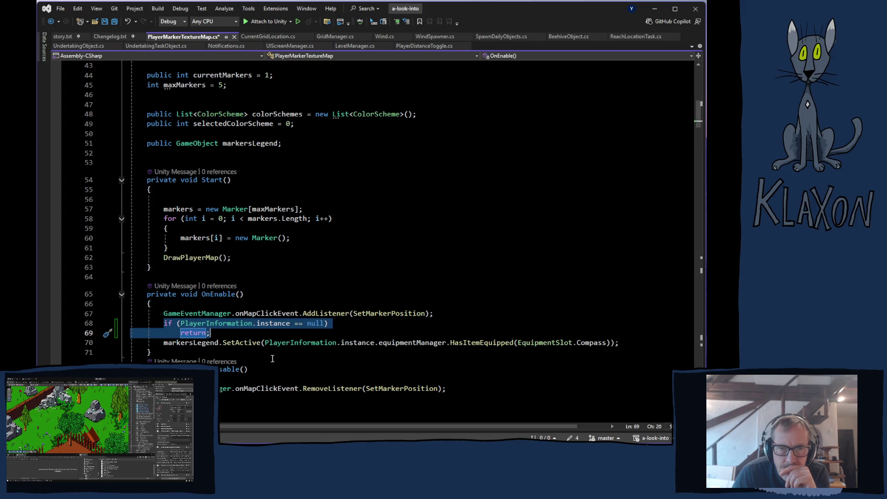
{"action": "key", "text": "Delete"}
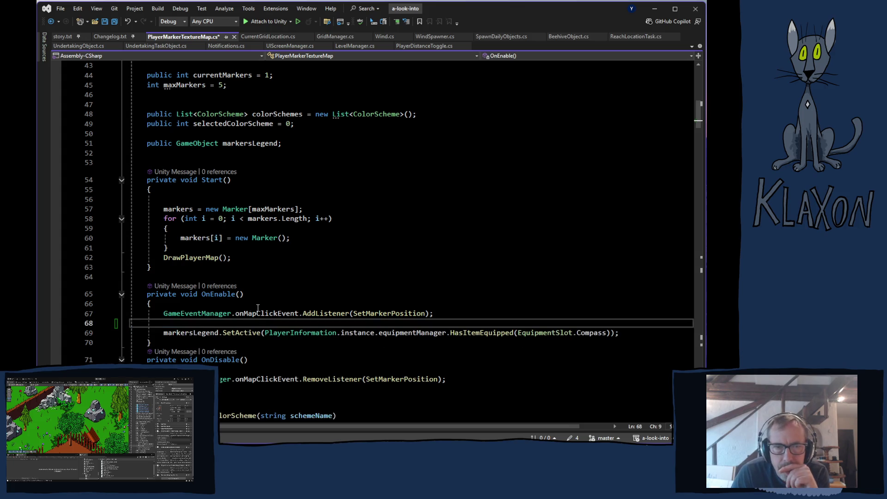
{"action": "key", "text": "alt+Tab"}
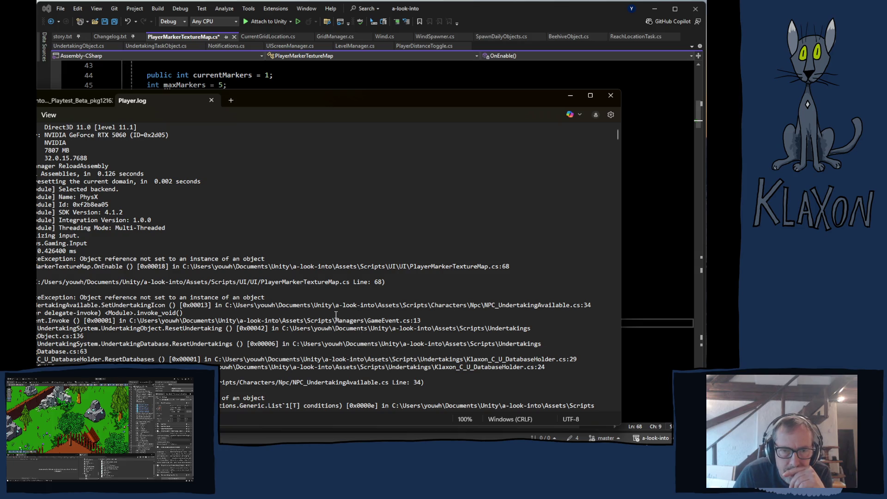
- Scroll Player.log down to the NullReferenceException in NPC_UndertakingAvailable.SetUndertakingIcon at line 34
{"action": "scroll", "coordinate": [336, 315], "scroll_direction": "down", "scroll_amount": 5}
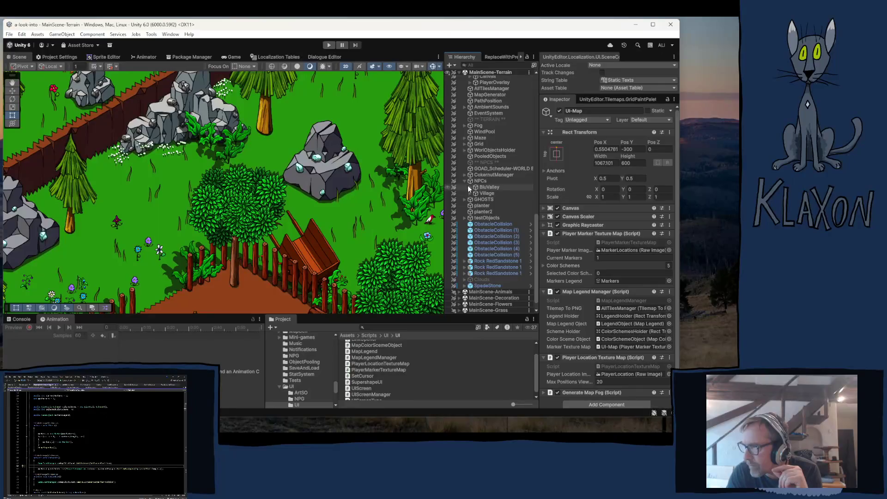
- Select NPC Manuela and open its NPC_Undertaking Available script from the Inspector
{"action": "left_click", "coordinate": [487, 194]}
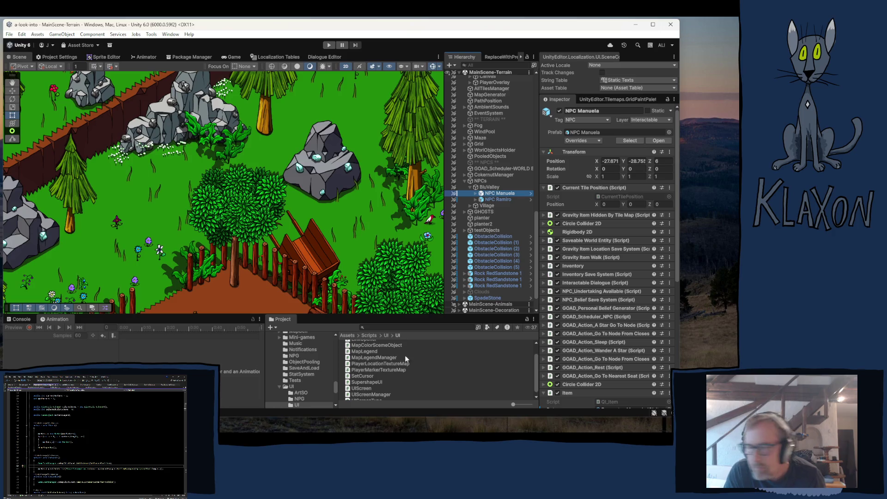
{"action": "left_click", "coordinate": [603, 291]}
{"action": "double_click", "coordinate": [626, 299]}
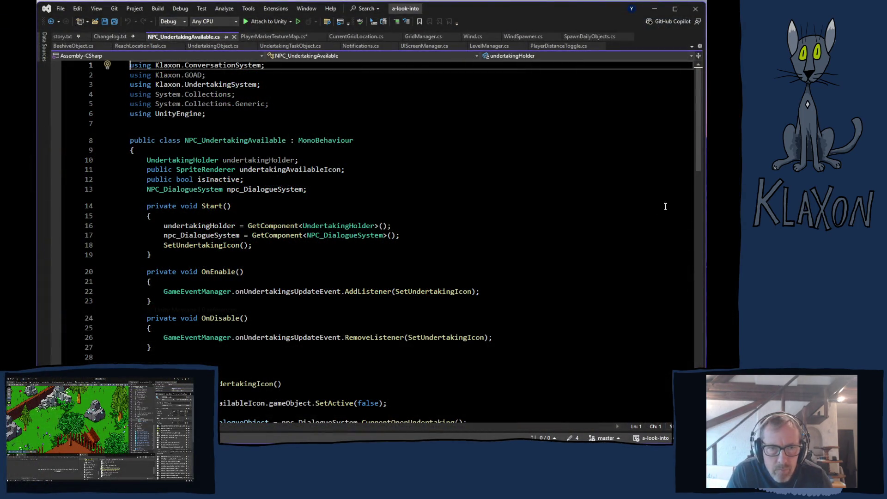
- Mark '34)' in the Player.log error, then scroll NPC_UndertakingAvailable.cs to line 34
{"action": "key", "text": "alt+Tab"}
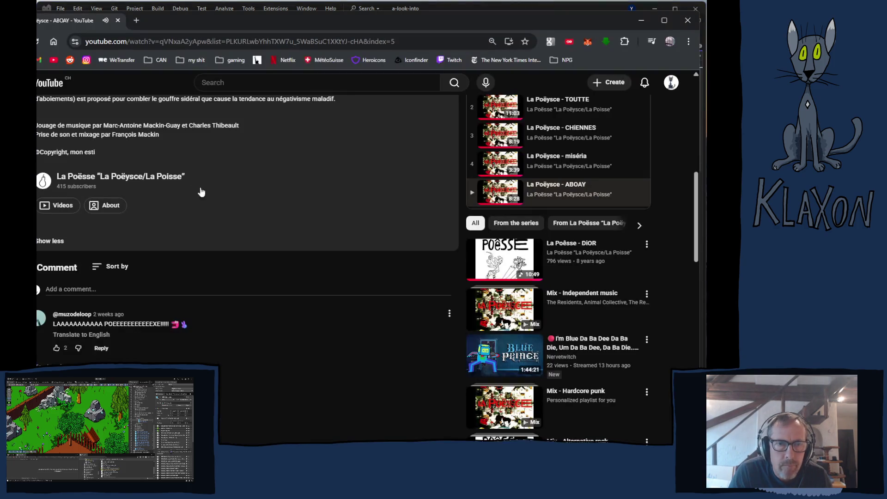
{"action": "key", "text": "alt+Tab"}
{"action": "key", "text": "Tab"}
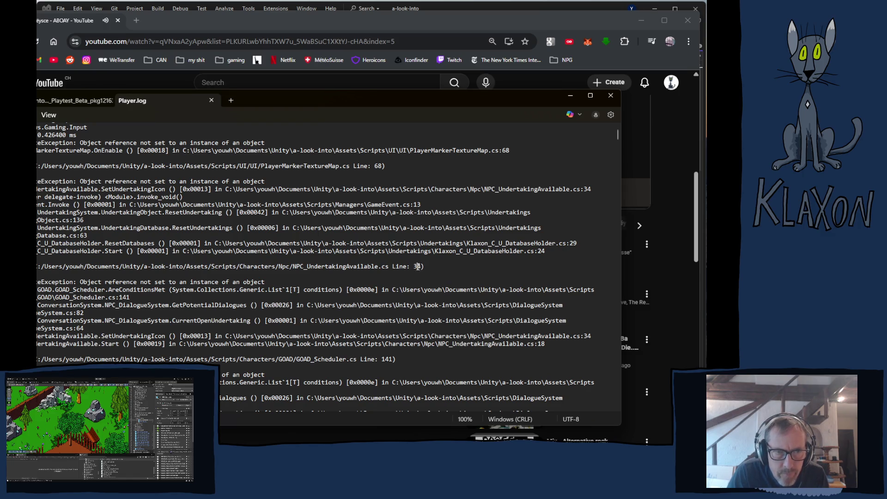
{"action": "left_click_drag", "start_coordinate": [414, 267], "coordinate": [425, 269]}
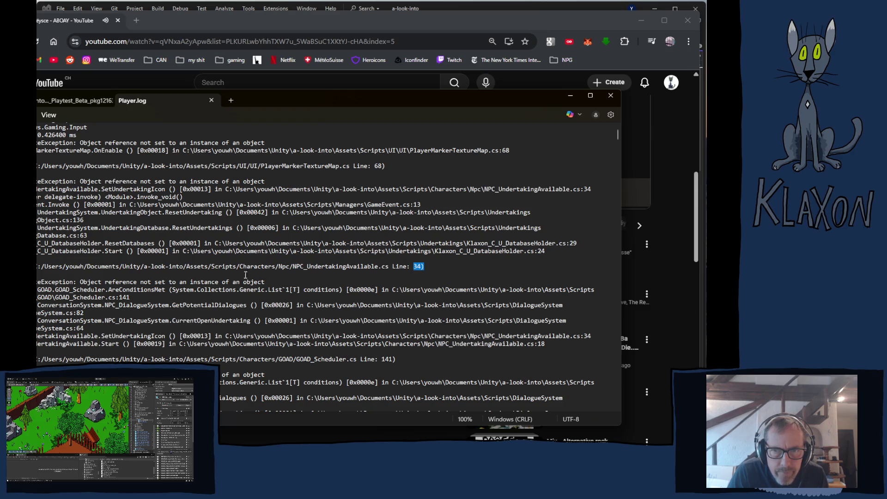
{"action": "left_click", "coordinate": [448, 5]}
{"action": "scroll", "coordinate": [193, 230], "scroll_direction": "down", "scroll_amount": 7}
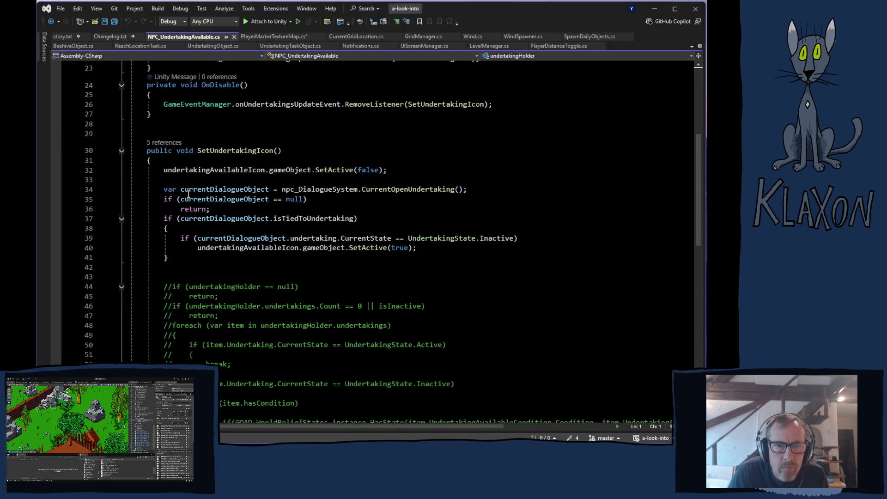
{"action": "mouse_move", "coordinate": [255, 193]}
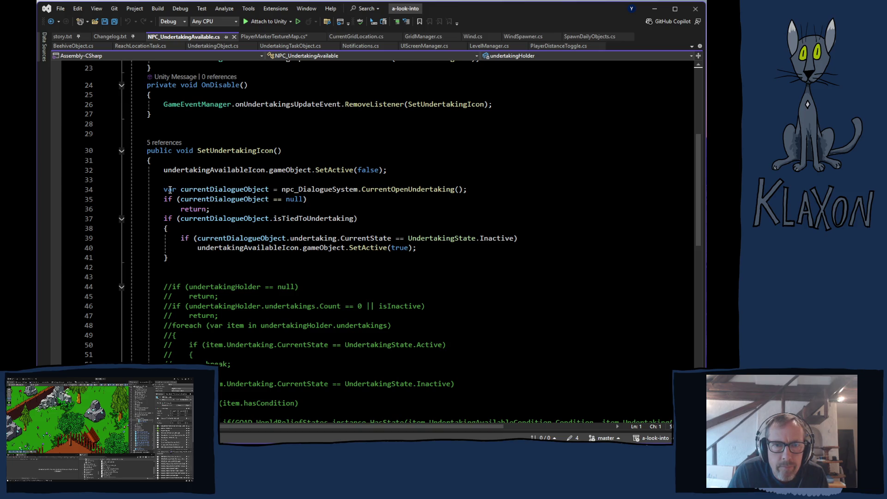
{"action": "left_click", "coordinate": [308, 187]}
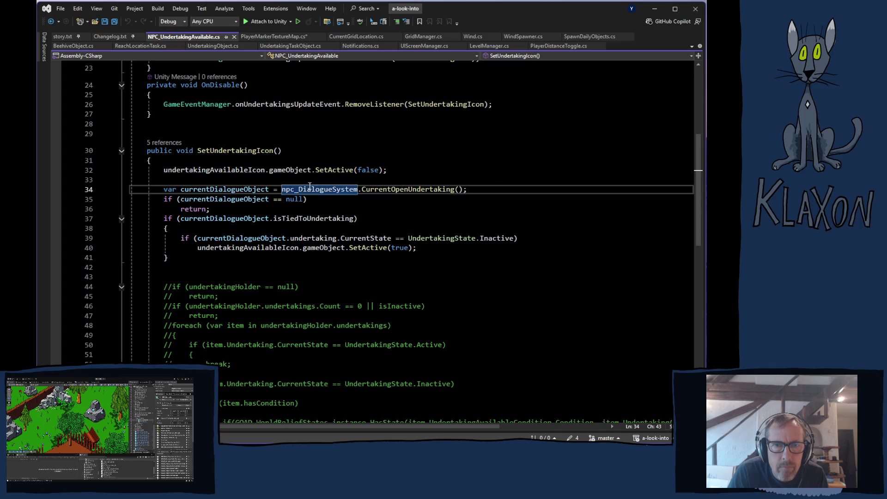
{"action": "scroll", "coordinate": [334, 199], "scroll_direction": "up", "scroll_amount": 5}
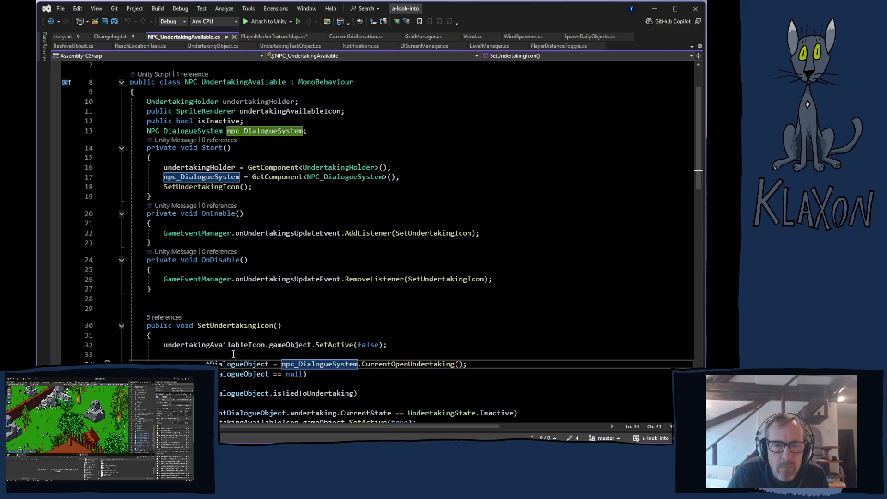
{"action": "mouse_move", "coordinate": [280, 133]}
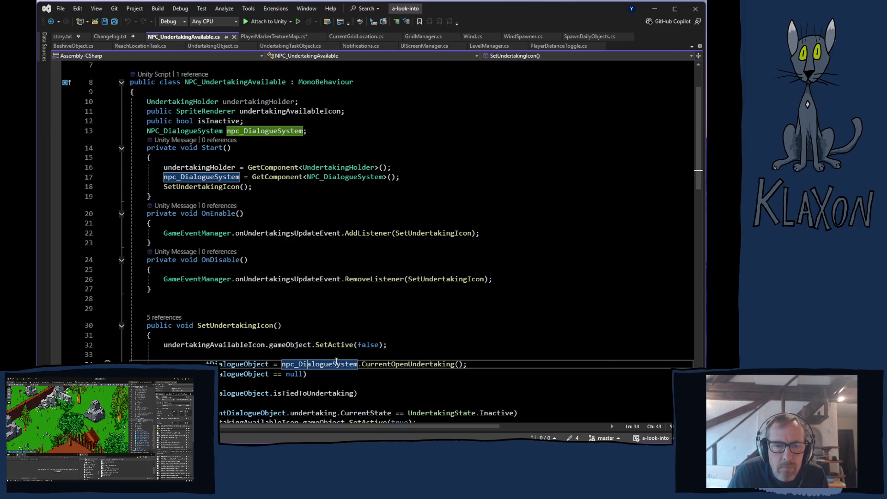
{"action": "mouse_move", "coordinate": [246, 330]}
{"action": "left_click", "coordinate": [291, 356]}
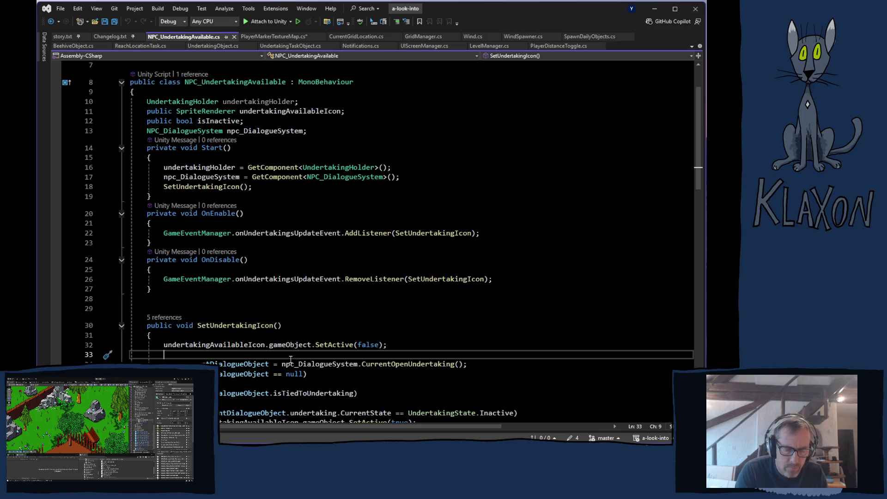
- Type an if(npc_DialogueSystem == null) check on line 33 of SetUndertakingIcon
{"action": "type", "text": "if("}
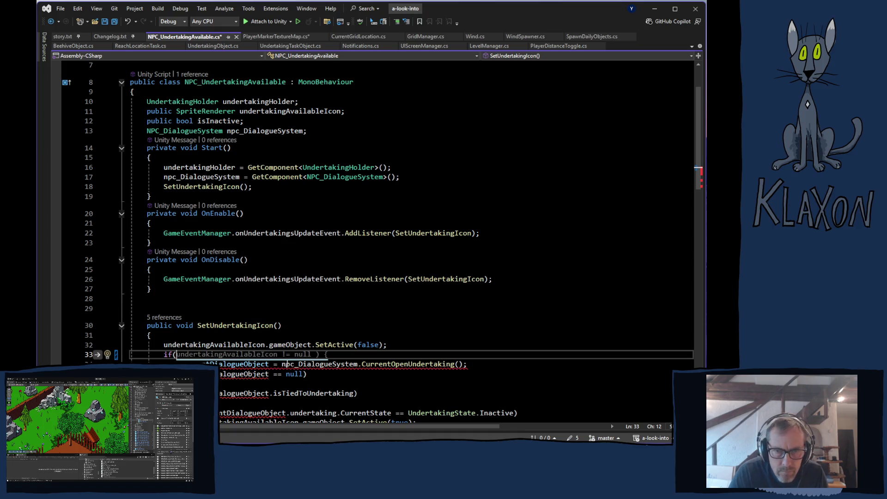
{"action": "mouse_move", "coordinate": [283, 365]}
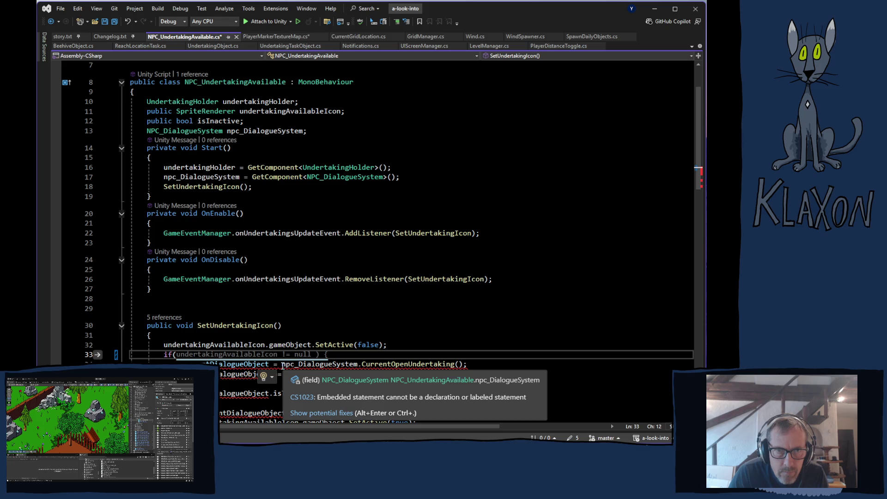
{"action": "left_click_drag", "start_coordinate": [282, 365], "coordinate": [359, 365]}
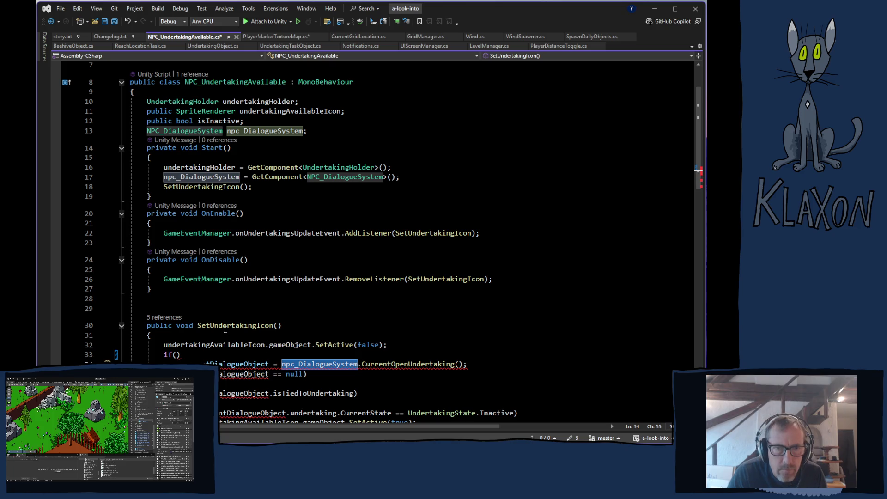
{"action": "left_click", "coordinate": [177, 355]}
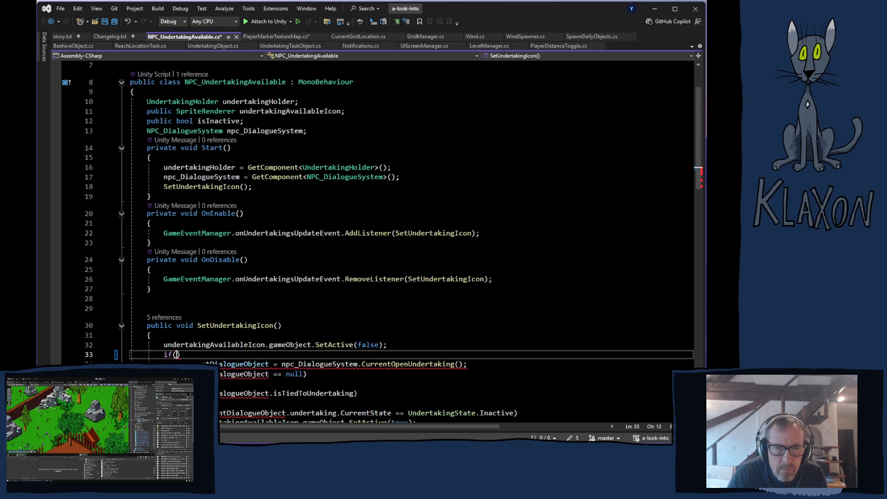
{"action": "type", "text": "npc_DialogueSystem"}
{"action": "type", "text": "== nul"}
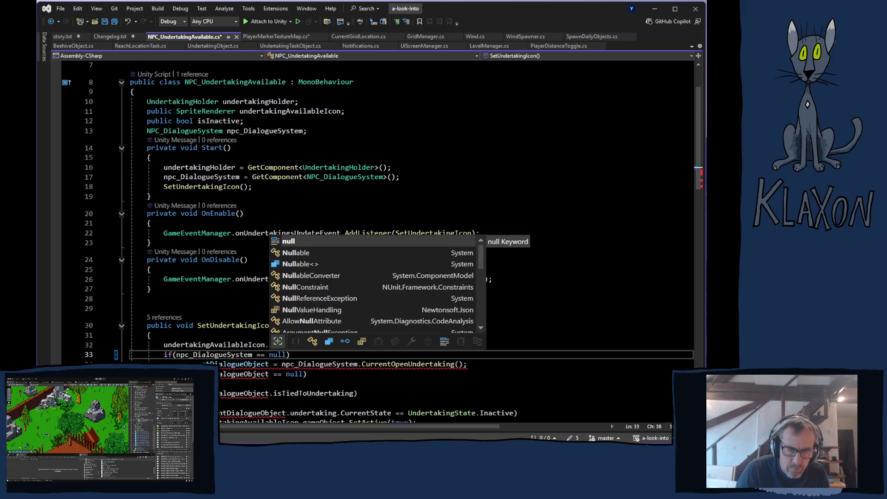
{"action": "key", "text": "Return"}
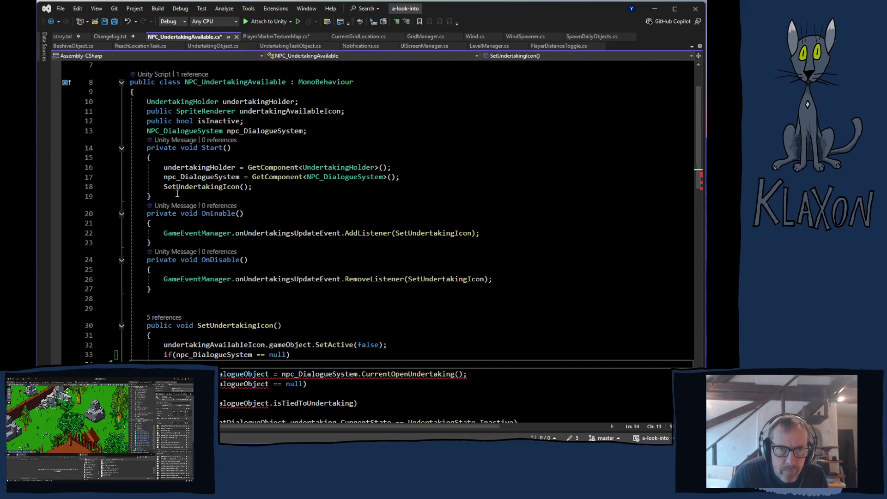
- Paste the GetComponent<NPC_DialogueSystem>() assignment from Start under the check and save the script
{"action": "left_click_drag", "start_coordinate": [164, 176], "coordinate": [400, 178]}
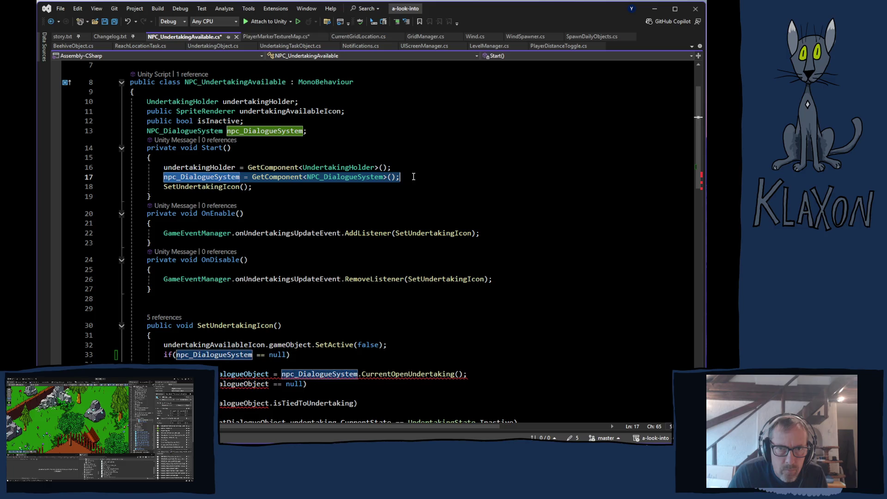
{"action": "key", "text": "ctrl+c"}
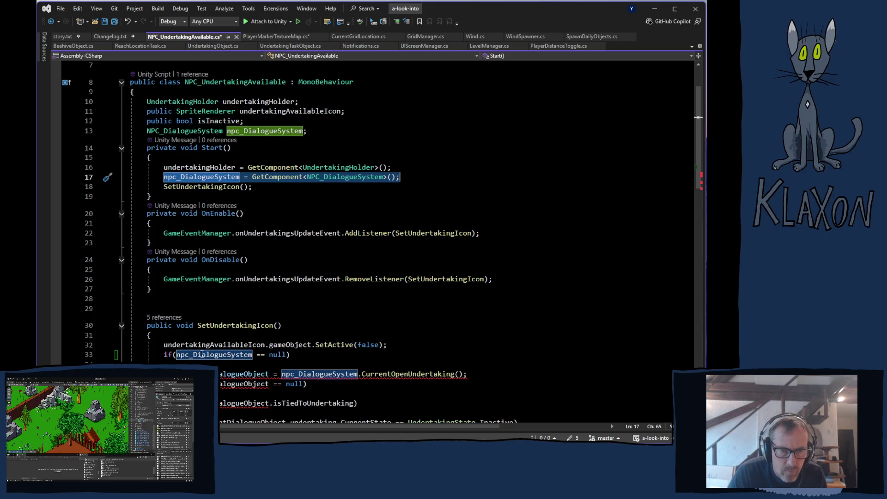
{"action": "left_click", "coordinate": [202, 363]}
{"action": "key", "text": "ctrl+v"}
{"action": "key", "text": "ctrl+s"}
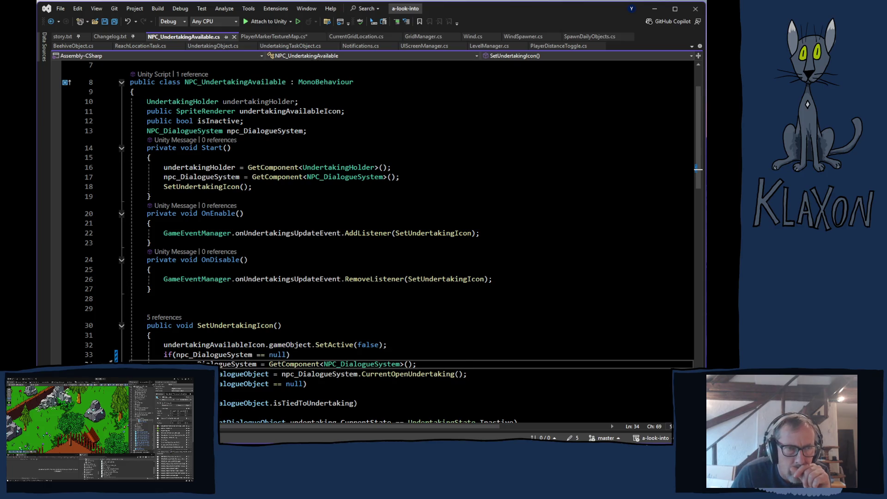
{"action": "key", "text": "alt+Tab"}
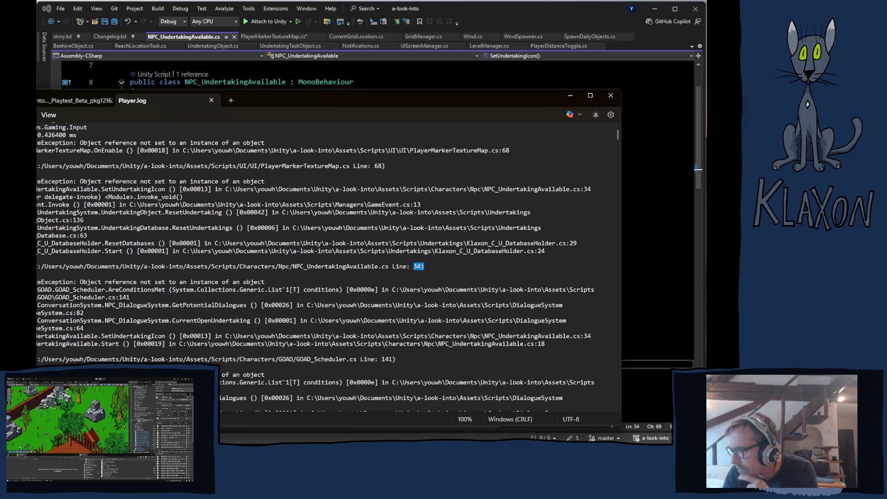
- Let Unity recompile, then open NPC Manuela's GOAD_Scheduler_NPC script from the Inspector
{"action": "key", "text": "alt+Tab"}
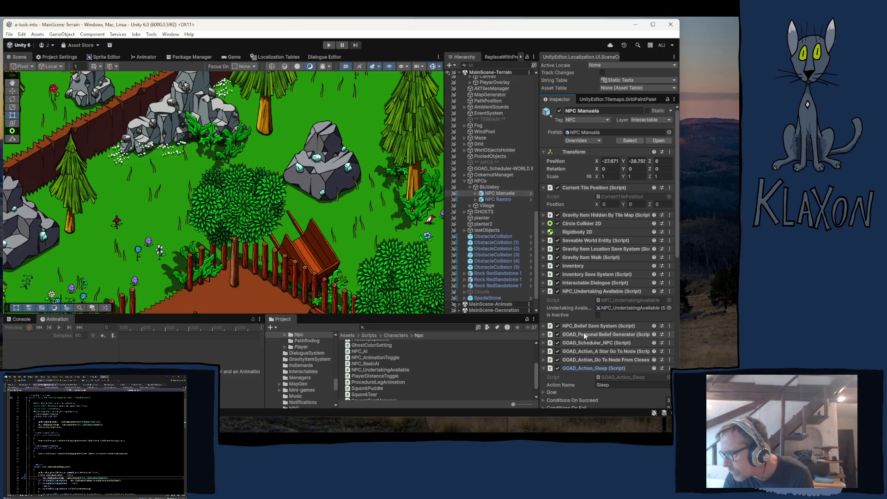
{"action": "left_click", "coordinate": [594, 342]}
{"action": "double_click", "coordinate": [614, 351]}
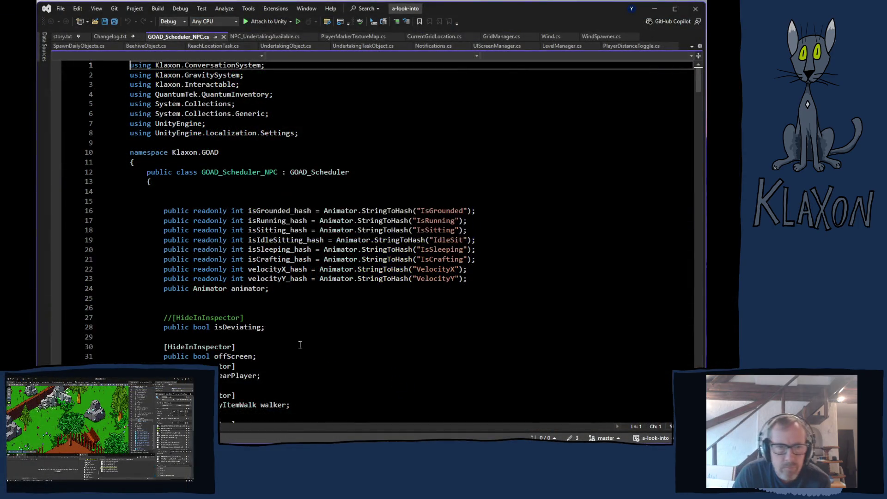
- Jump from GOAD_Scheduler_NPC to the GOAD_Scheduler base class definition with F12
{"action": "scroll", "coordinate": [291, 348], "scroll_direction": "down", "scroll_amount": 20}
{"action": "scroll", "coordinate": [281, 349], "scroll_direction": "up", "scroll_amount": 20}
{"action": "left_click", "coordinate": [319, 179]}
{"action": "key", "text": "F12"}
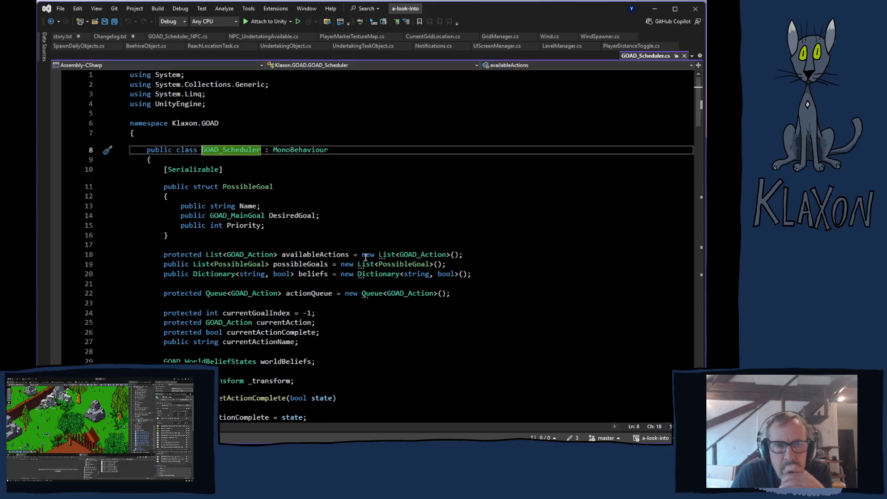
{"action": "scroll", "coordinate": [365, 257], "scroll_direction": "down", "scroll_amount": 20}
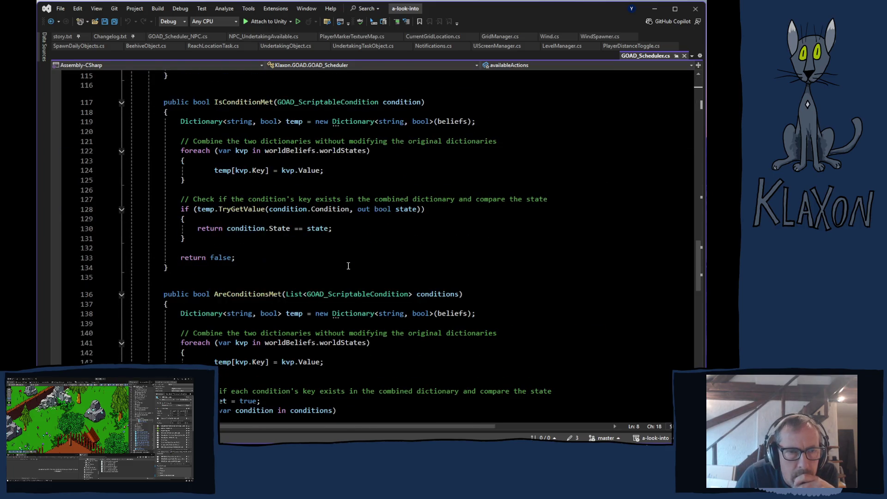
{"action": "scroll", "coordinate": [155, 308], "scroll_direction": "down", "scroll_amount": 6}
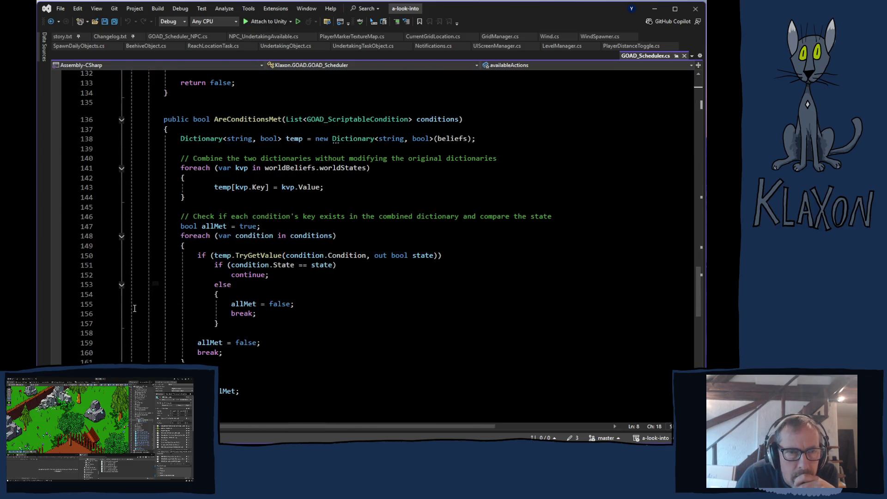
- Check worldBeliefs in AreConditionsMet and its GOAD_WorldBeliefStates.instance assignment in Start
{"action": "left_click", "coordinate": [85, 170]}
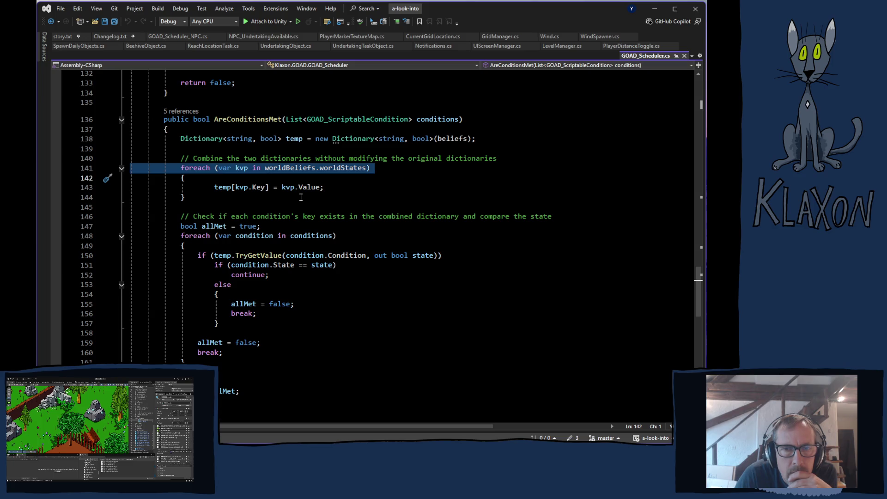
{"action": "mouse_move", "coordinate": [292, 171]}
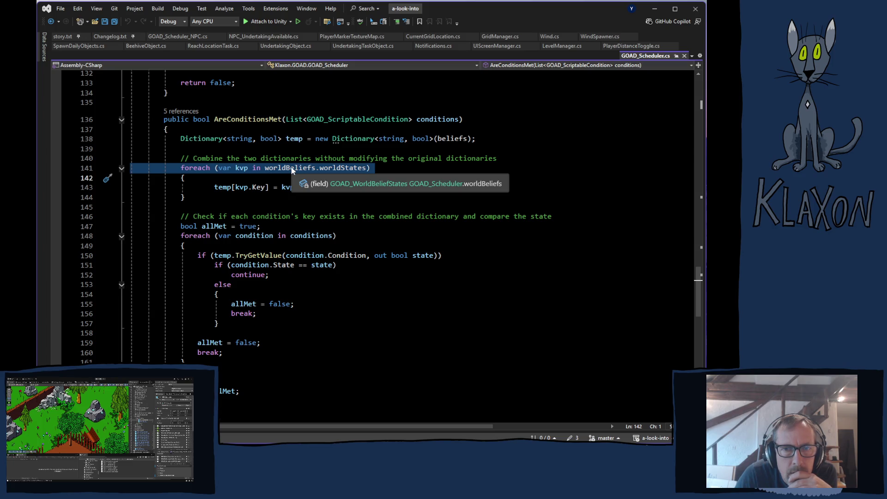
{"action": "mouse_move", "coordinate": [342, 170]}
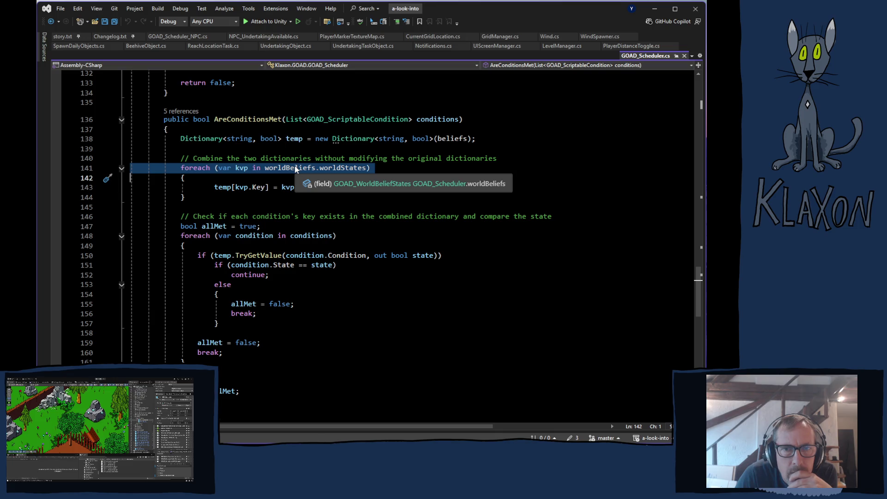
{"action": "left_click", "coordinate": [286, 168]}
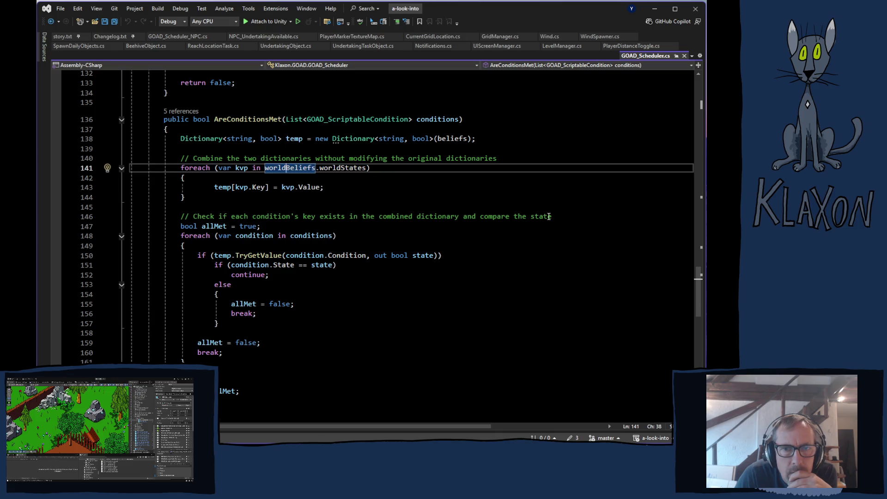
{"action": "scroll", "coordinate": [480, 223], "scroll_direction": "up", "scroll_amount": 20}
{"action": "scroll", "coordinate": [456, 229], "scroll_direction": "up", "scroll_amount": 12}
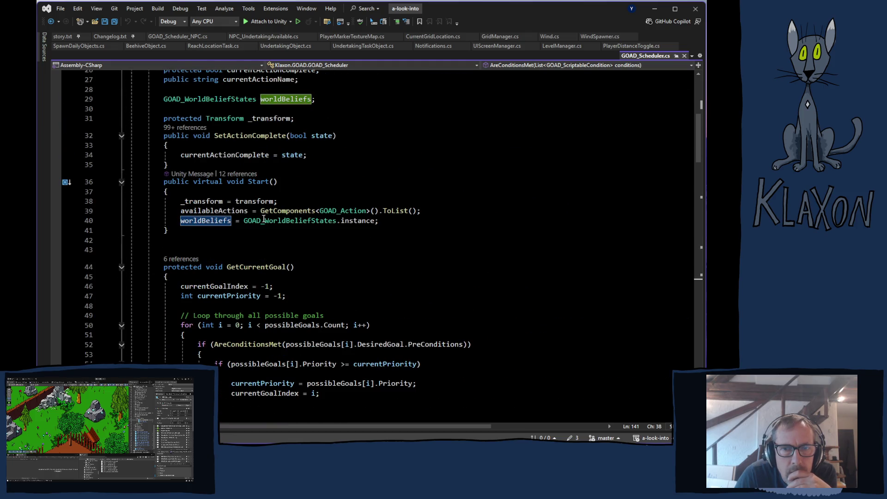
{"action": "mouse_move", "coordinate": [225, 224]}
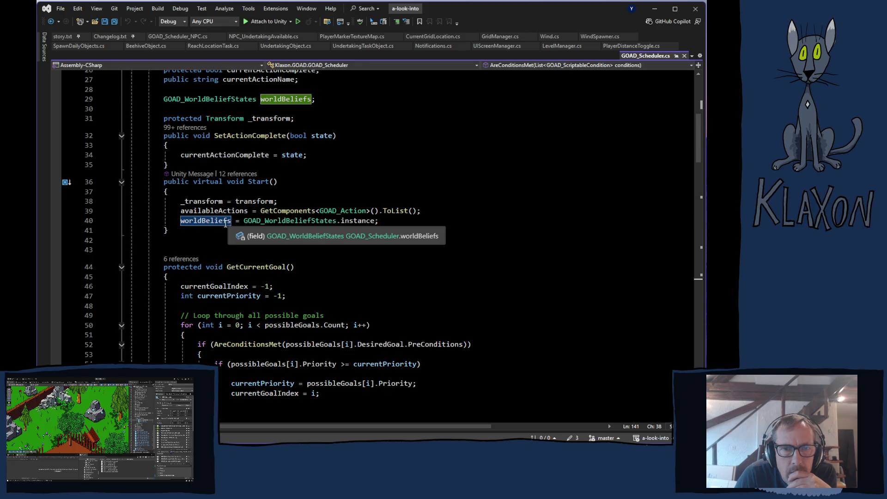
{"action": "scroll", "coordinate": [227, 225], "scroll_direction": "down", "scroll_amount": 20}
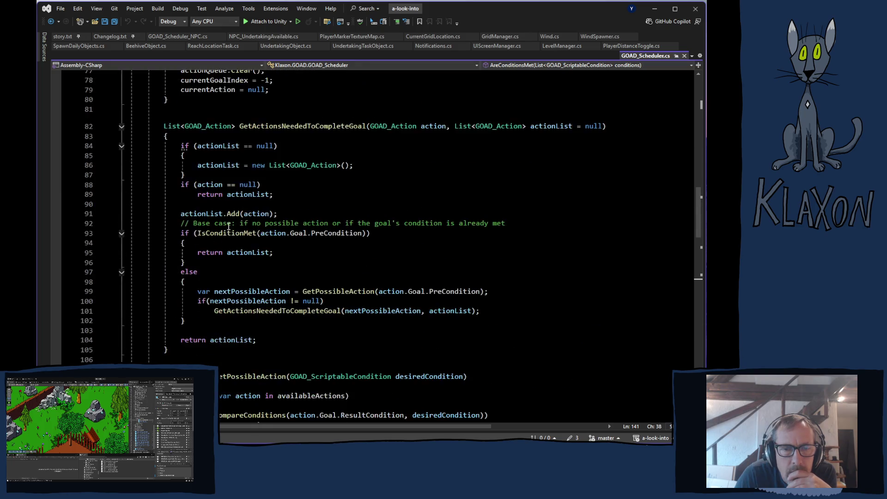
{"action": "scroll", "coordinate": [228, 227], "scroll_direction": "down", "scroll_amount": 8}
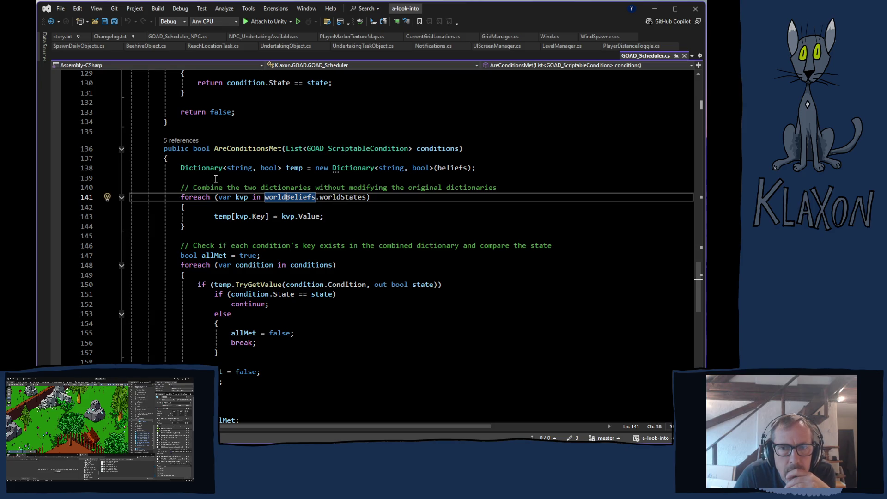
{"action": "left_click", "coordinate": [212, 178]}
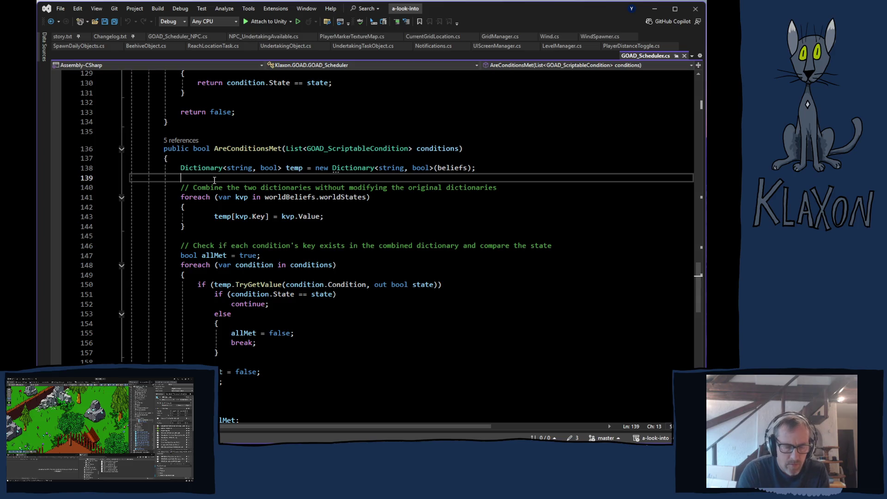
- Type an if(worldBeliefs == null) check on line 139 of AreConditionsMet
{"action": "type", "text": "if(w"}
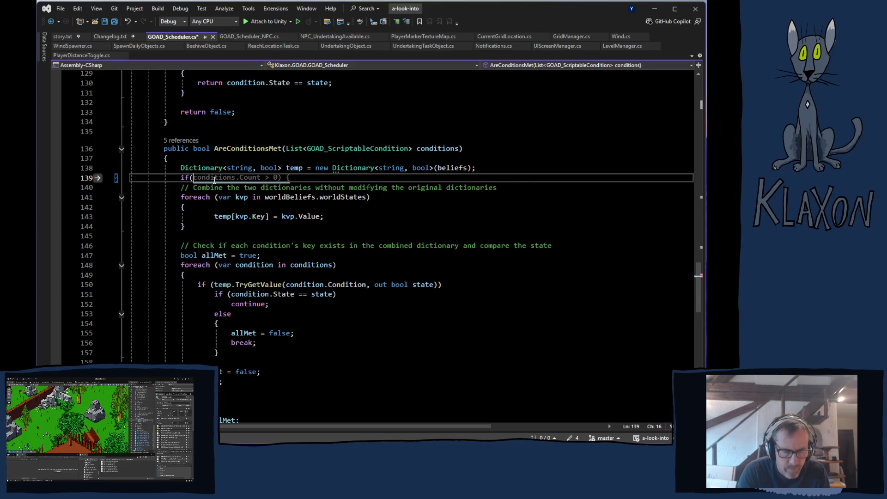
{"action": "type", "text": "o"}
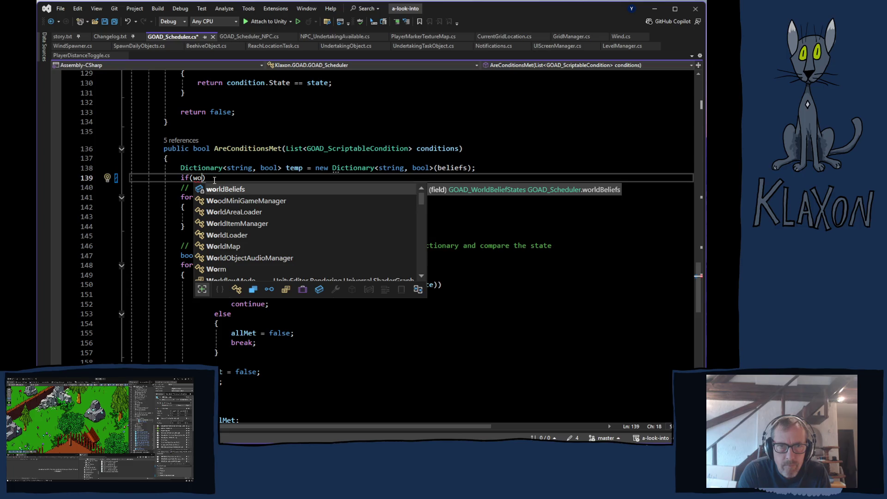
{"action": "key", "text": "Tab"}
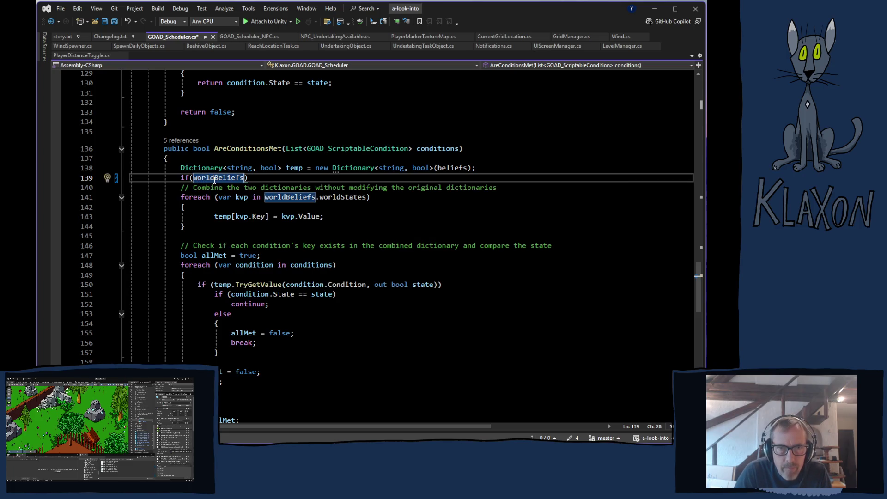
{"action": "type", "text": "== nu"}
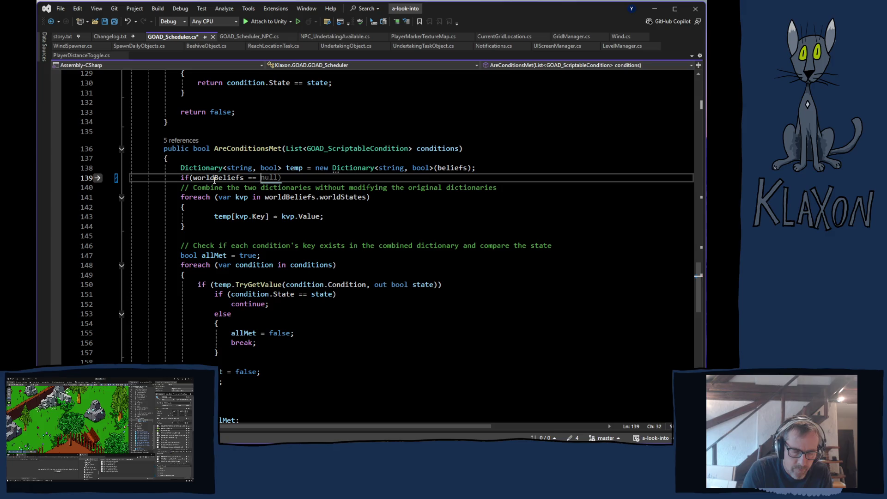
{"action": "type", "text": "ll"}
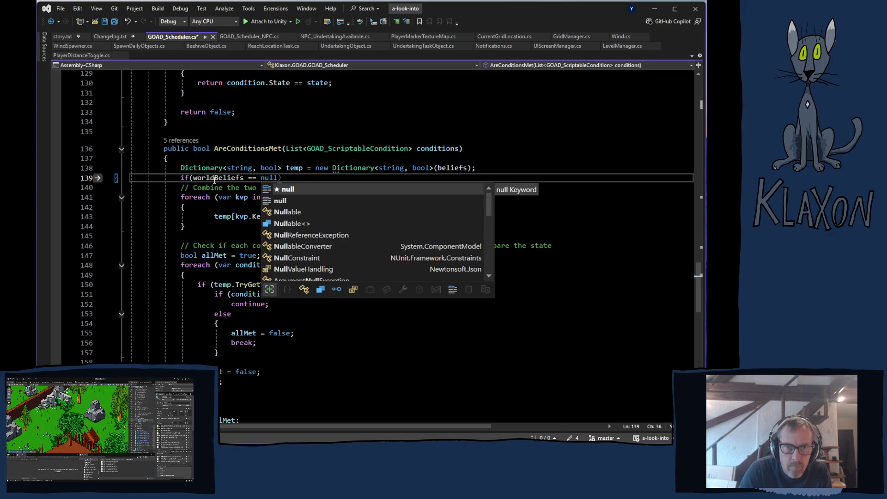
{"action": "type", "text": ")"}
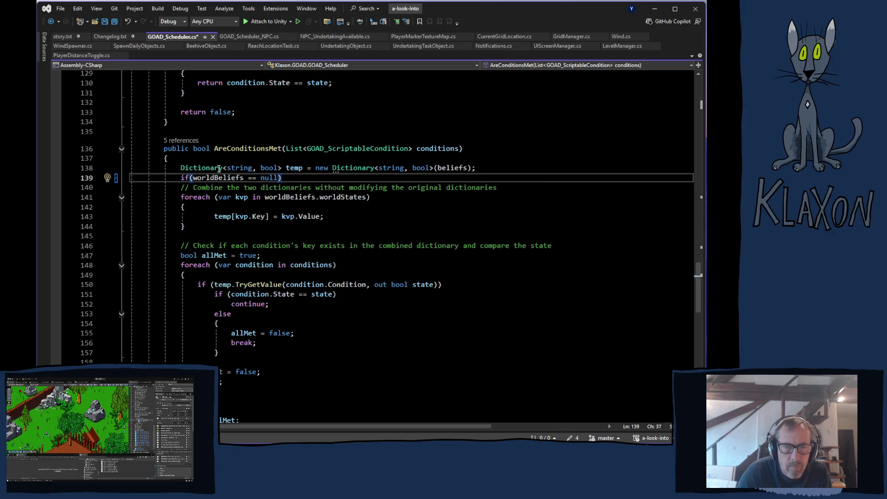
- Put worldBeliefs = GOAD_WorldBeliefStates.instance; from Start under the check and save GOAD_Scheduler.cs
{"action": "scroll", "coordinate": [337, 133], "scroll_direction": "up", "scroll_amount": 20}
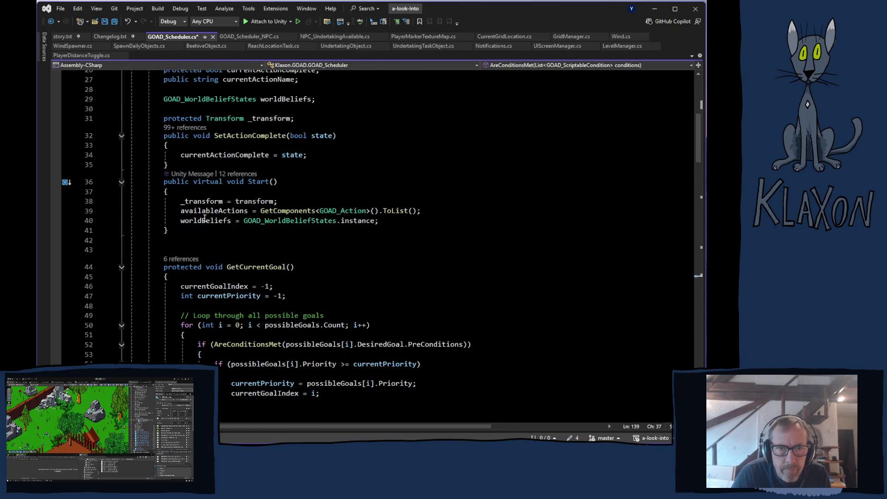
{"action": "left_click", "coordinate": [179, 221]}
{"action": "key", "text": "Up"}
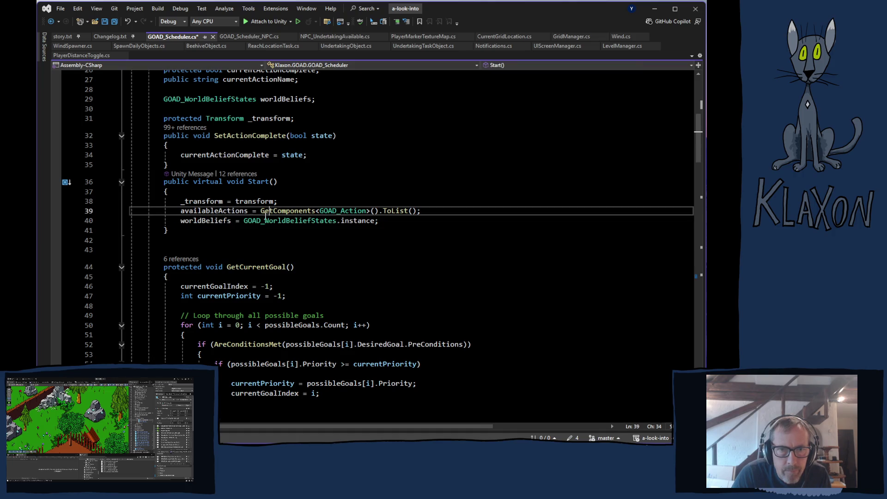
{"action": "left_click_drag", "start_coordinate": [180, 221], "coordinate": [382, 224]}
{"action": "scroll", "coordinate": [337, 277], "scroll_direction": "down", "scroll_amount": 18}
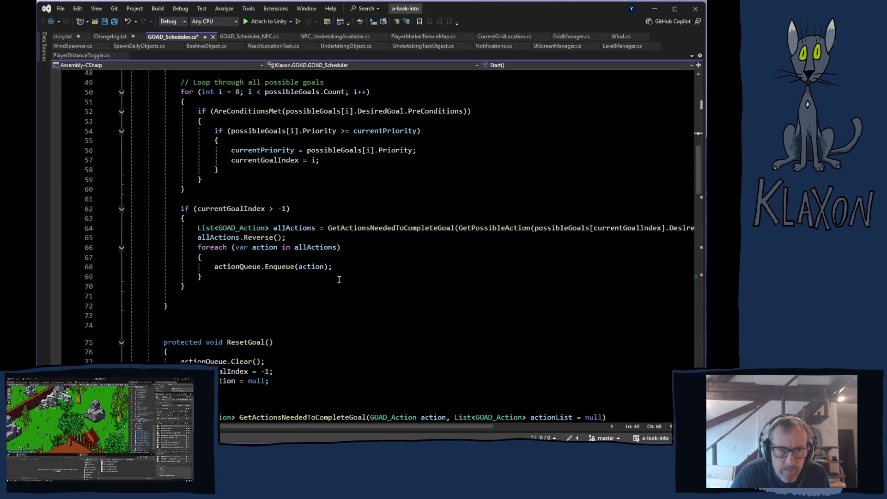
{"action": "scroll", "coordinate": [317, 284], "scroll_direction": "down", "scroll_amount": 7}
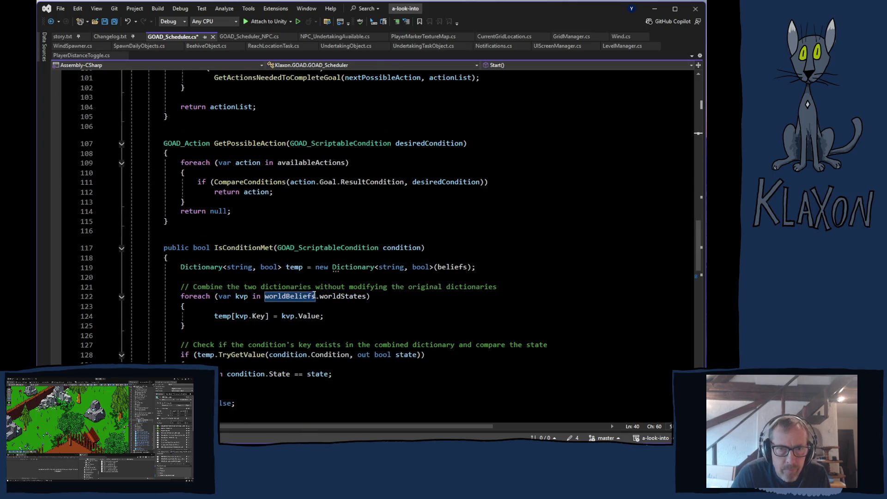
{"action": "scroll", "coordinate": [333, 283], "scroll_direction": "down", "scroll_amount": 7}
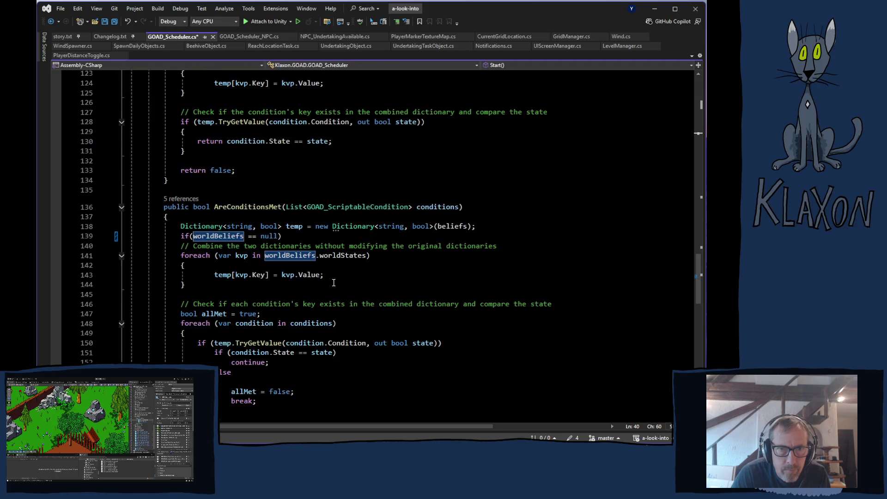
{"action": "left_click", "coordinate": [292, 237]}
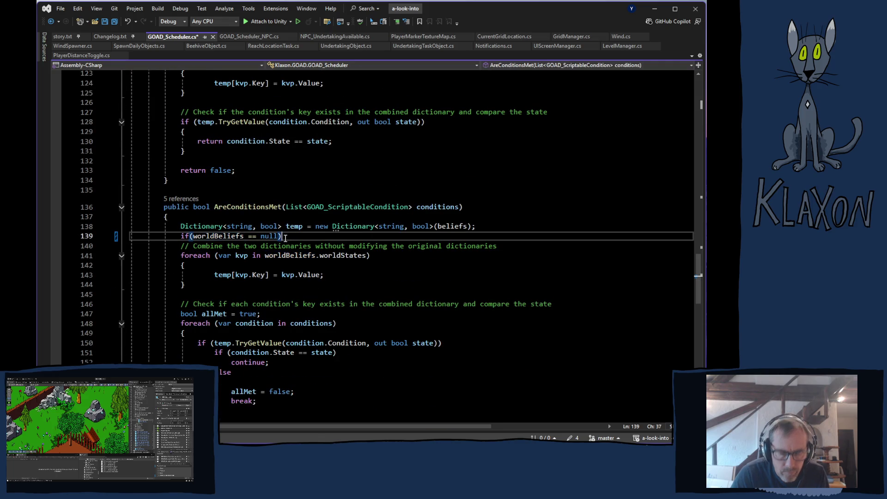
{"action": "key", "text": "Return"}
{"action": "key", "text": "Tab"}
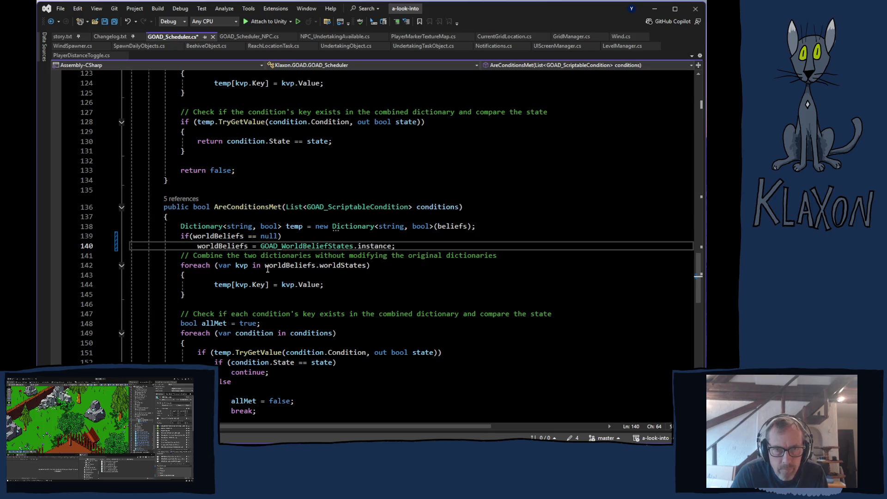
{"action": "key", "text": "ctrl+s"}
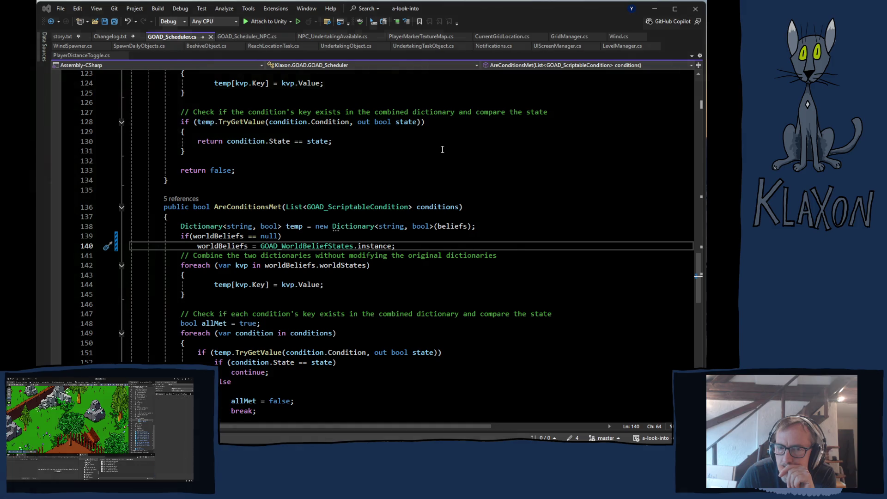
{"action": "key", "text": "alt+Tab"}
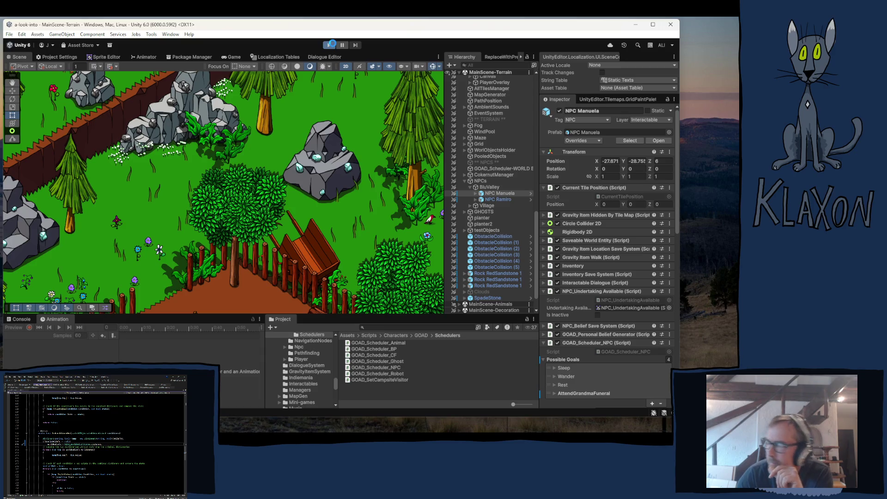
- Enter play mode on MainScene-Terrain to test the saved worldBeliefs null guard
{"action": "left_click", "coordinate": [331, 44]}
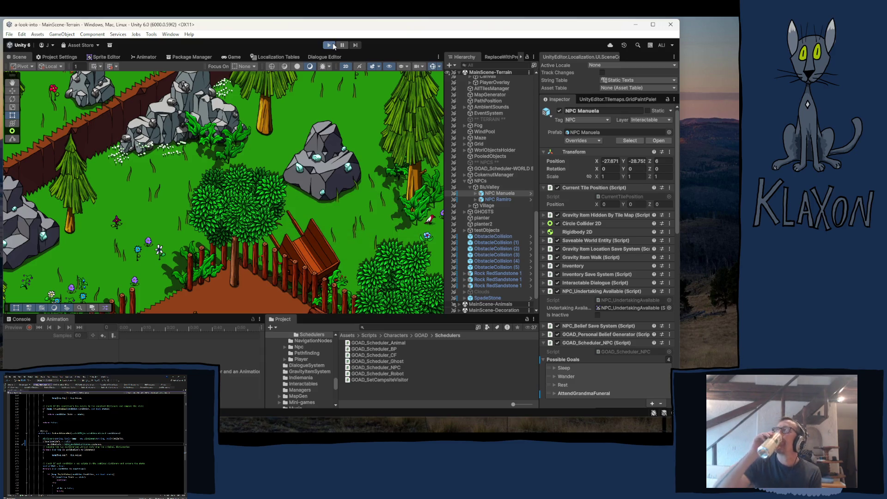
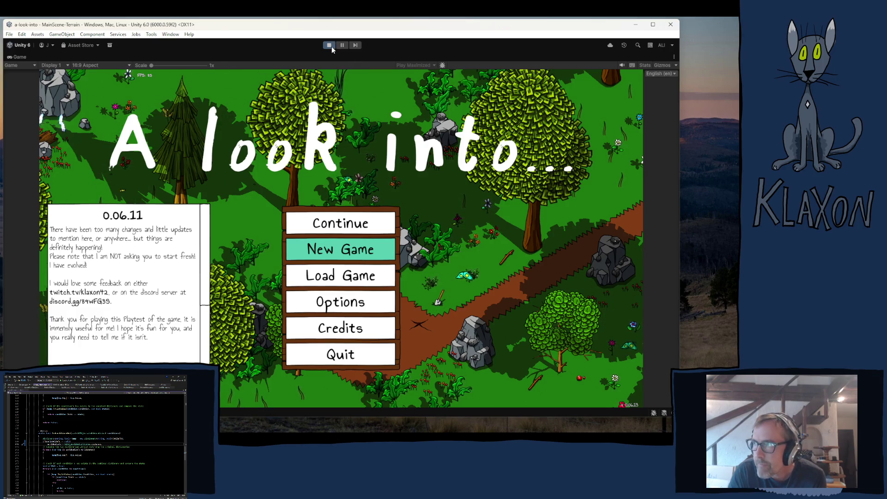
- Exit Play mode and bring up the Build Profiles window
{"action": "left_click", "coordinate": [329, 46]}
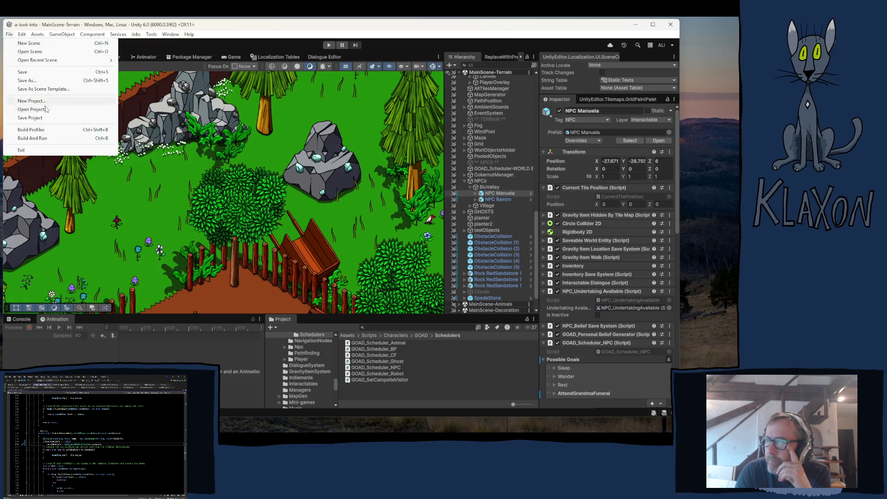
{"action": "left_click", "coordinate": [41, 131]}
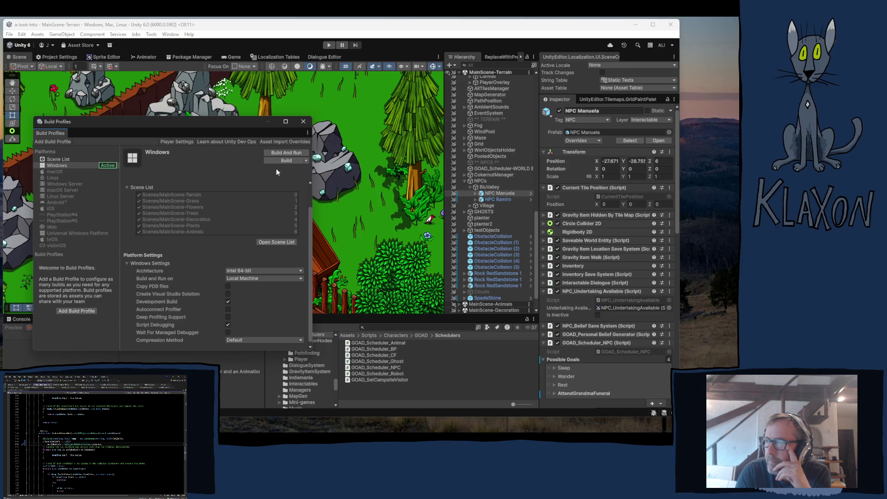
- Build the Windows game into the Playtest 0.06.13 folder and launch the new build
{"action": "left_click", "coordinate": [281, 161]}
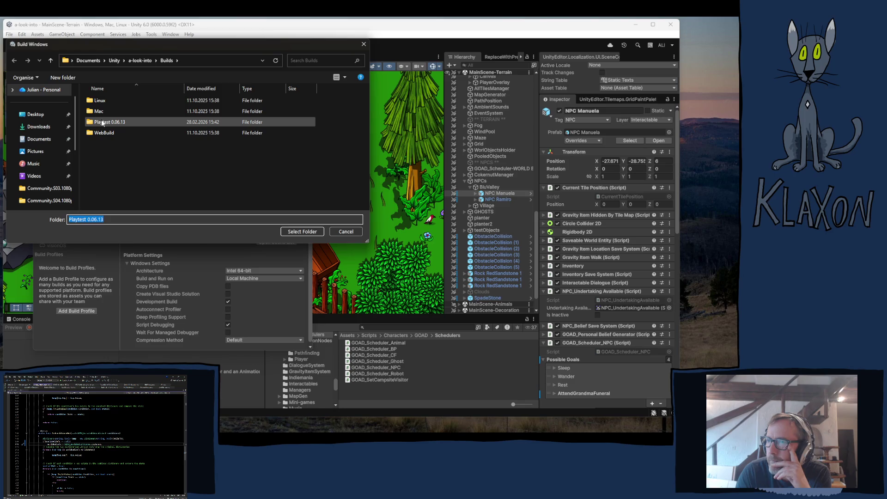
{"action": "mouse_move", "coordinate": [102, 120]}
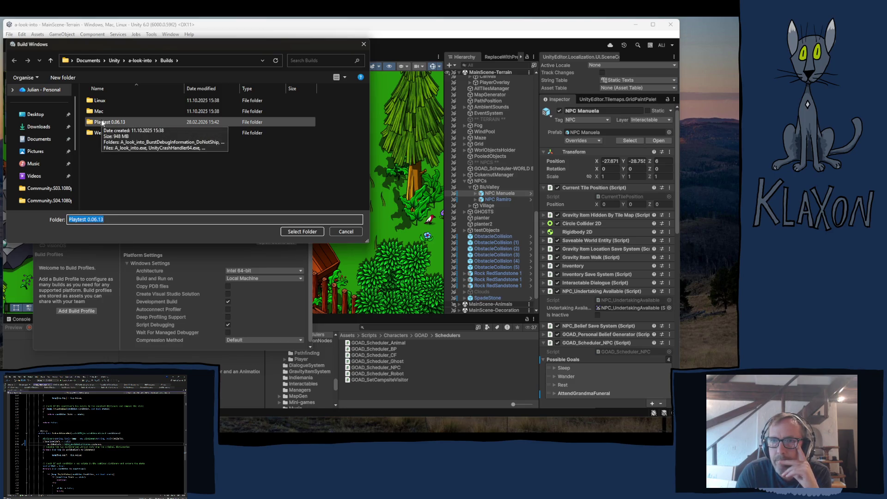
{"action": "left_click", "coordinate": [101, 119]}
{"action": "left_click", "coordinate": [318, 230]}
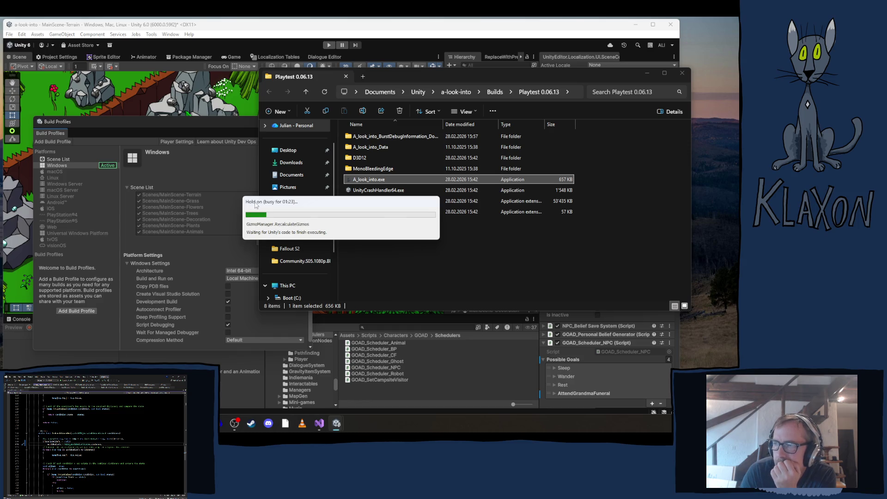
{"action": "double_click", "coordinate": [367, 178]}
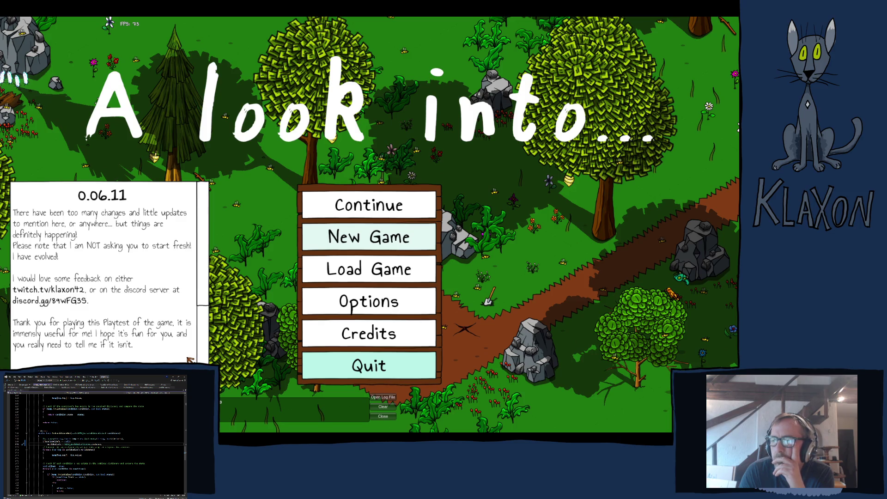
- Quit the running A look into build and close its build folder window
{"action": "key", "text": "Return"}
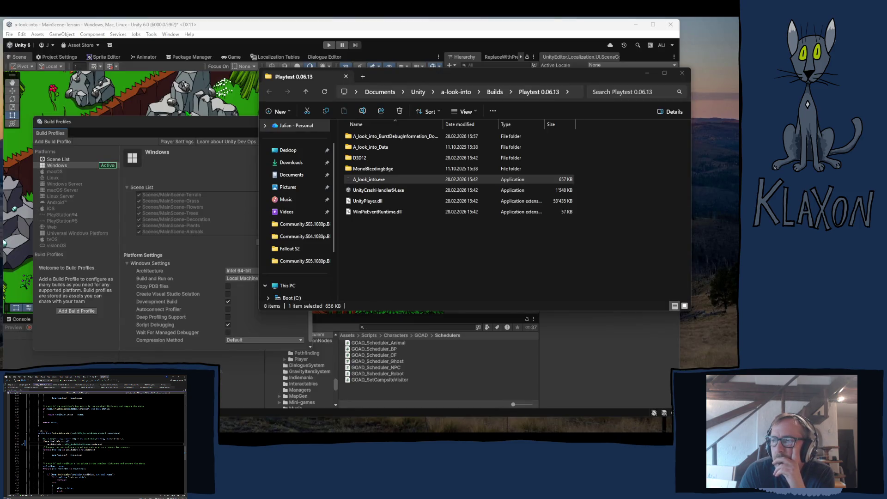
{"action": "left_click", "coordinate": [683, 74]}
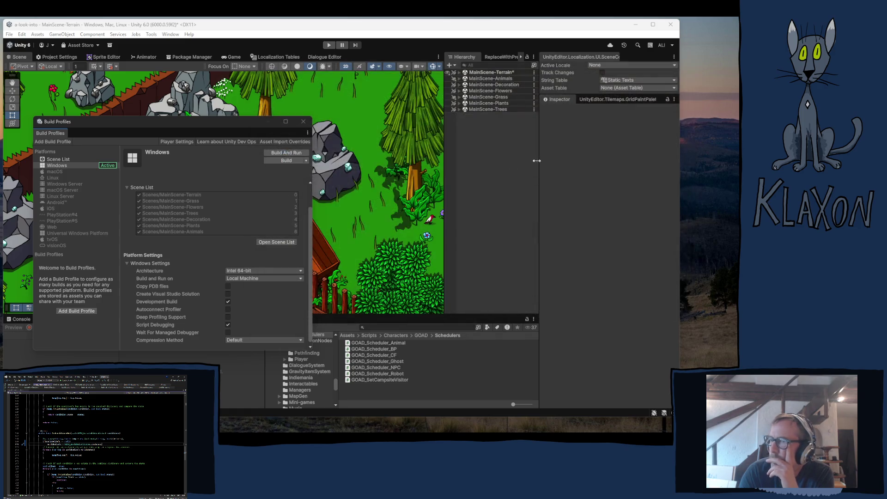
- Close the Build Profiles window
{"action": "left_click", "coordinate": [304, 121]}
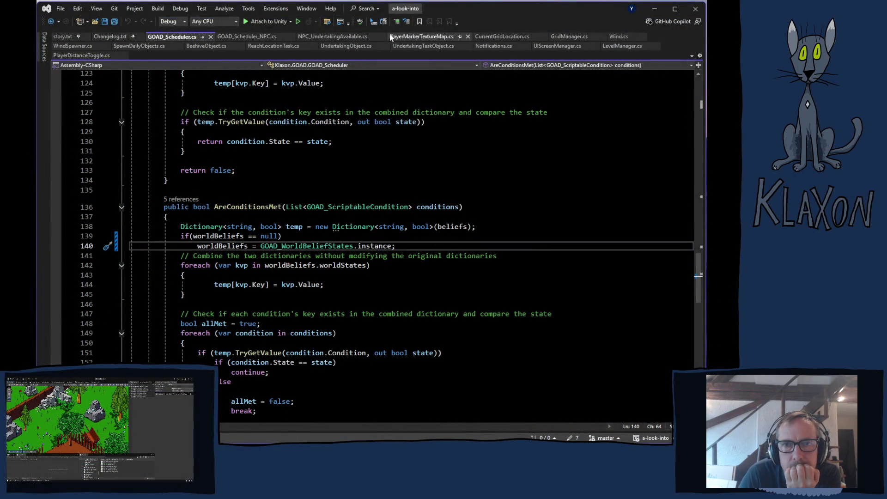
- Inspect the markersLegend line 69 in PlayerMarkerTextureMap.cs, then view Player.log's NullReferenceException
{"action": "left_click", "coordinate": [418, 36]}
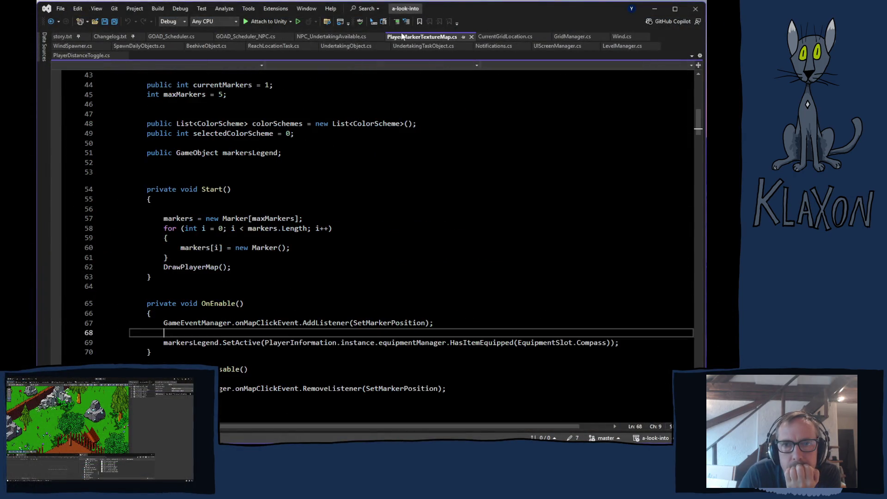
{"action": "left_click", "coordinate": [213, 343]}
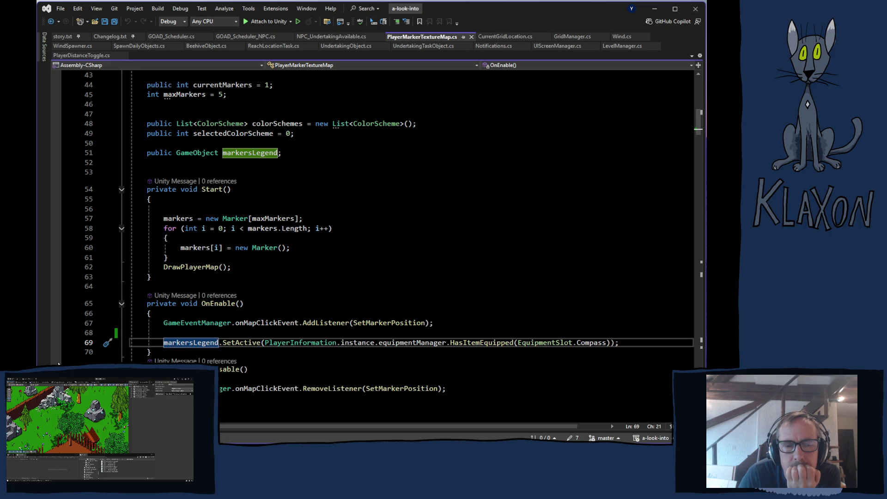
{"action": "key", "text": "alt+Tab"}
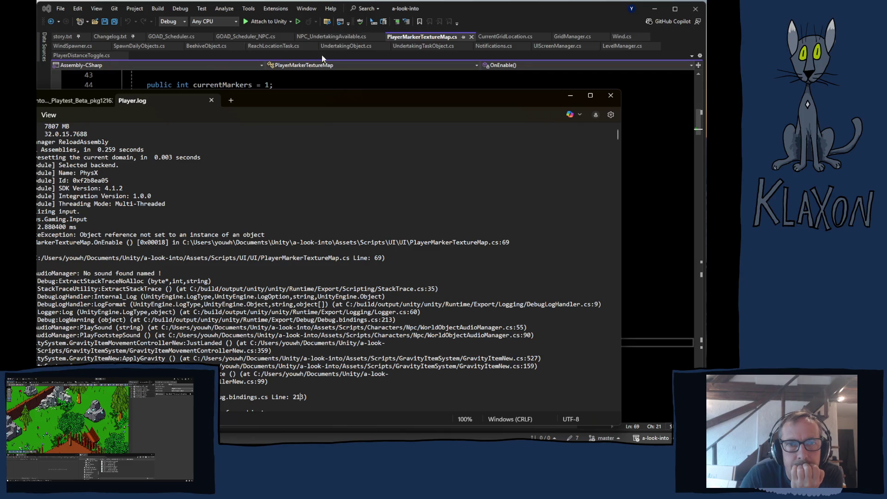
- Return to PlayerMarkerTextureMap.cs and scroll up to the markersLegend field declaration
{"action": "left_click", "coordinate": [478, 25]}
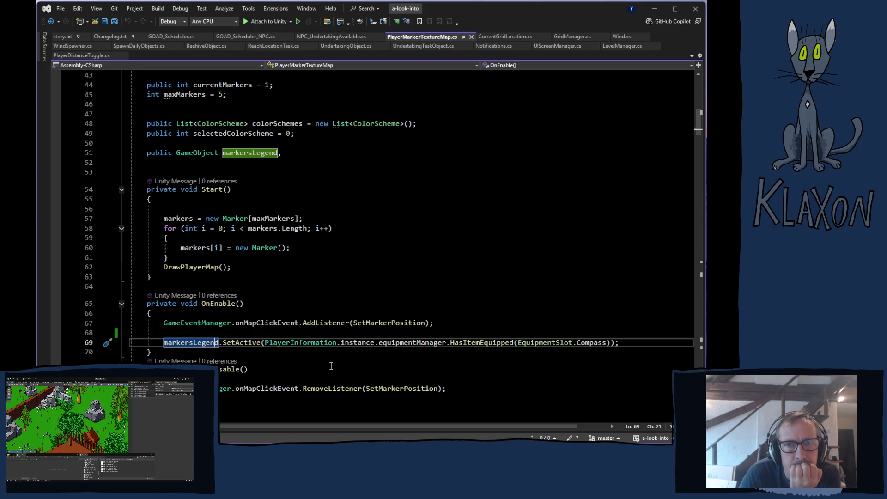
{"action": "scroll", "coordinate": [329, 372], "scroll_direction": "up", "scroll_amount": 11}
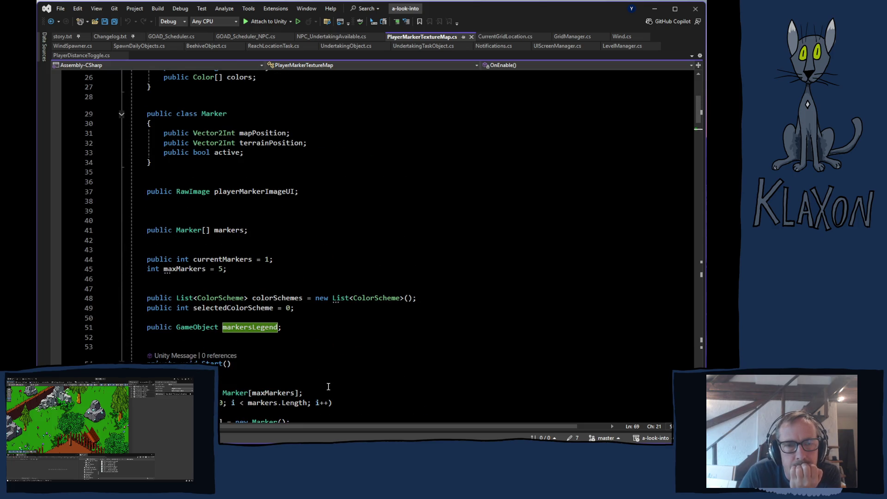
{"action": "scroll", "coordinate": [319, 397], "scroll_direction": "up", "scroll_amount": 2}
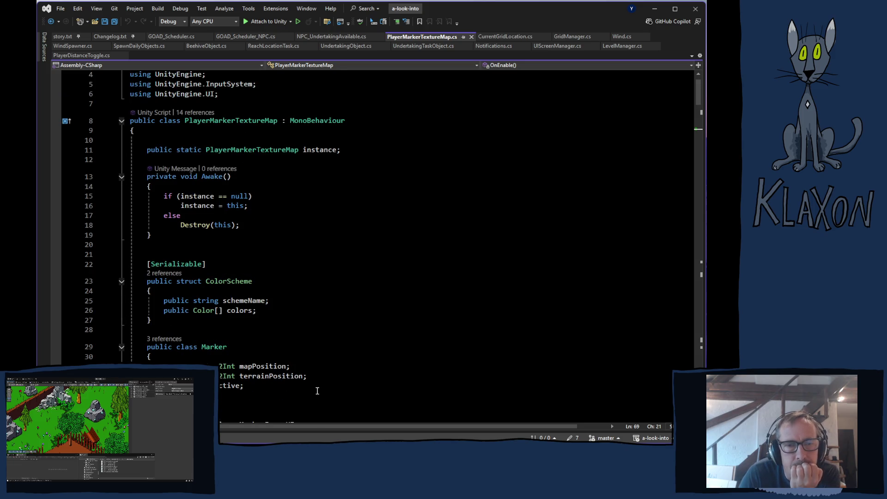
{"action": "scroll", "coordinate": [322, 380], "scroll_direction": "down", "scroll_amount": 10}
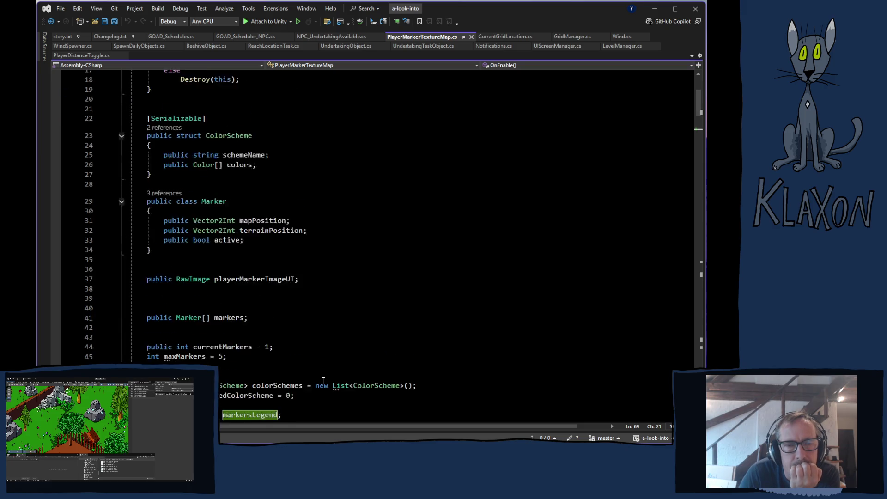
{"action": "scroll", "coordinate": [323, 378], "scroll_direction": "down", "scroll_amount": 1}
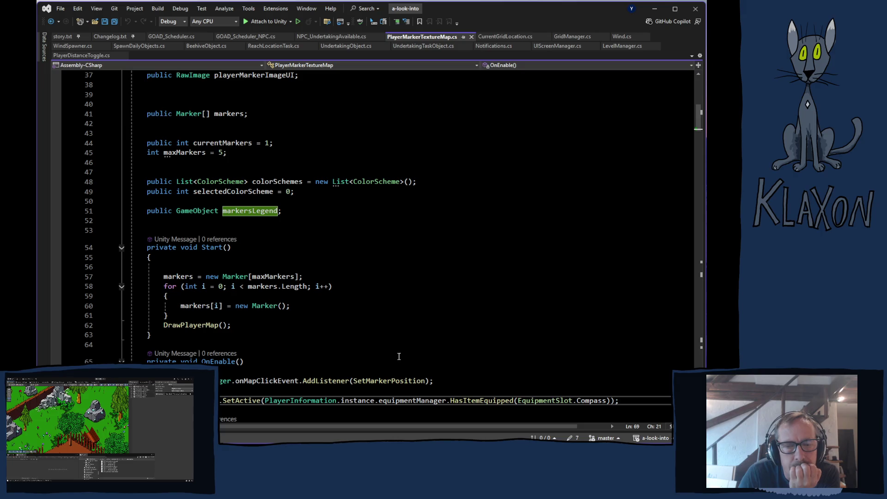
{"action": "left_click", "coordinate": [373, 401]}
{"action": "double_click", "coordinate": [372, 401]}
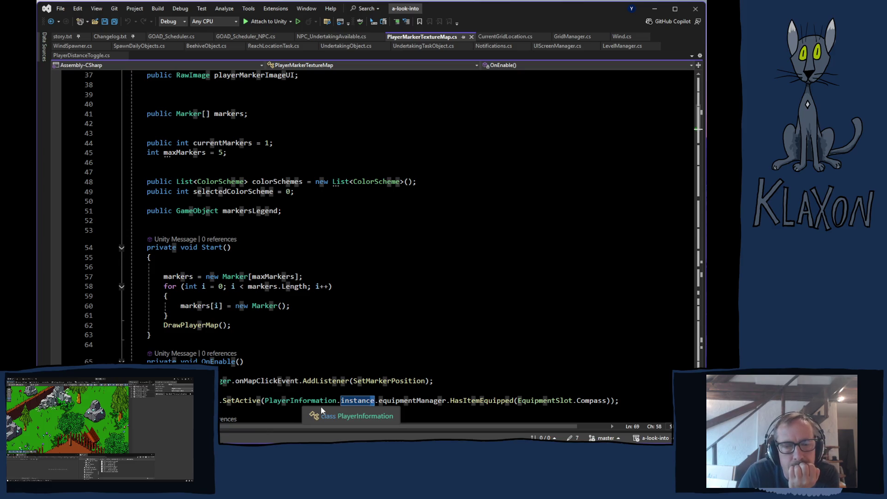
{"action": "left_click_drag", "start_coordinate": [267, 400], "coordinate": [350, 400]}
- Add an 'if (PlayerInformation.instance == null) return;' guard on line 68 of OnEnable
{"action": "key", "text": "ctrl+Right"}
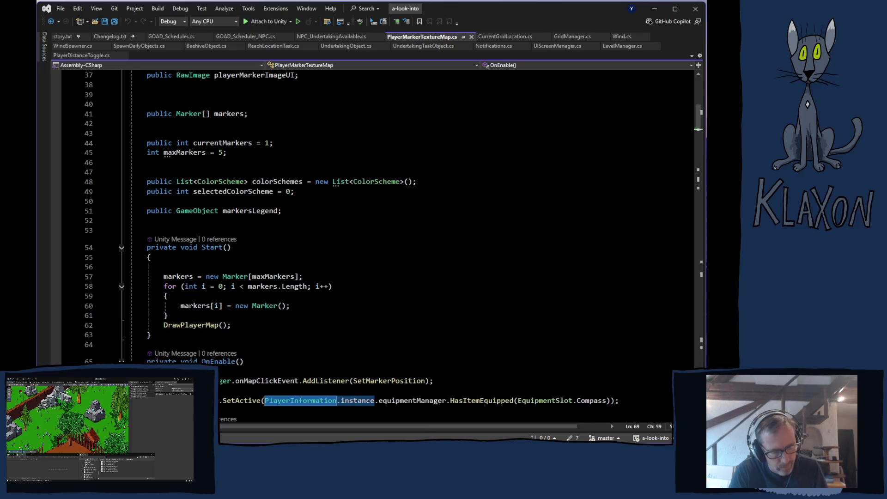
{"action": "key", "text": "Up"}
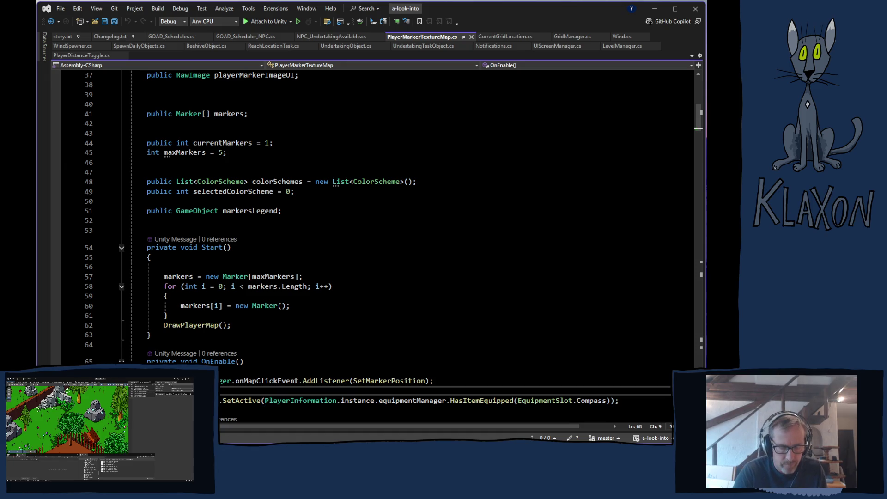
{"action": "type", "text": "if "}
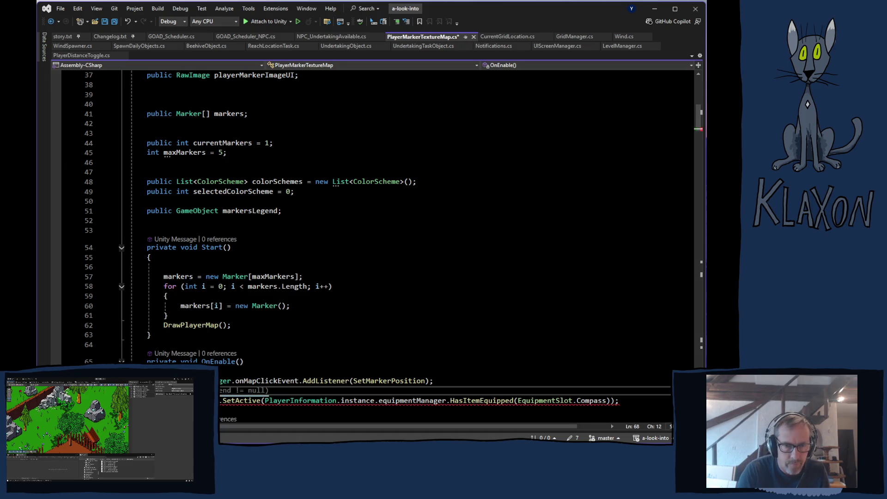
{"action": "type", "text": "(PlayerInformation.instance"}
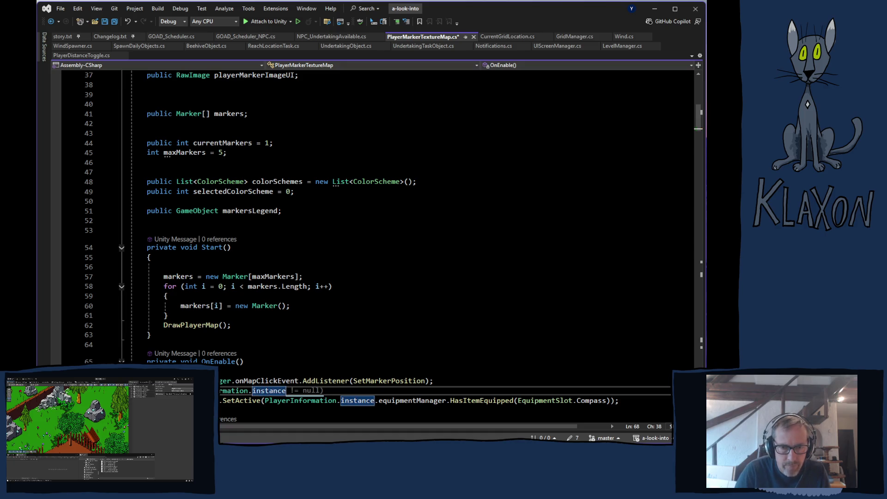
{"action": "type", "text": " == null"}
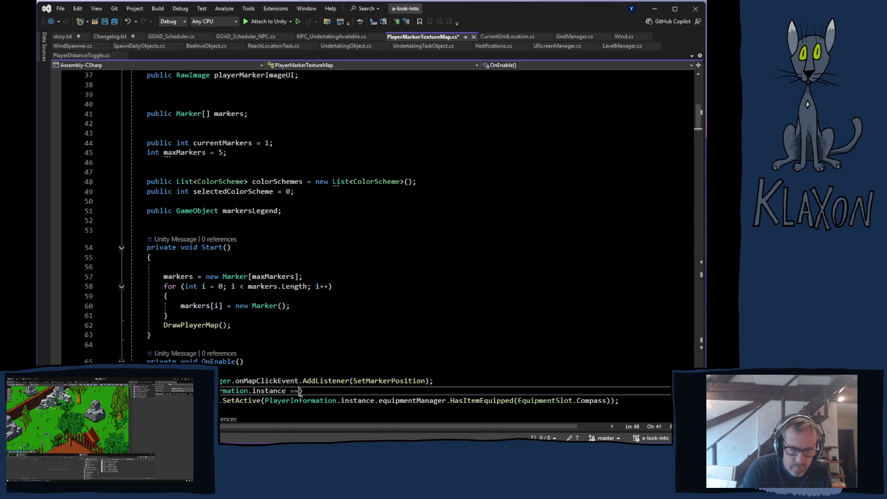
{"action": "type", "text": ")"}
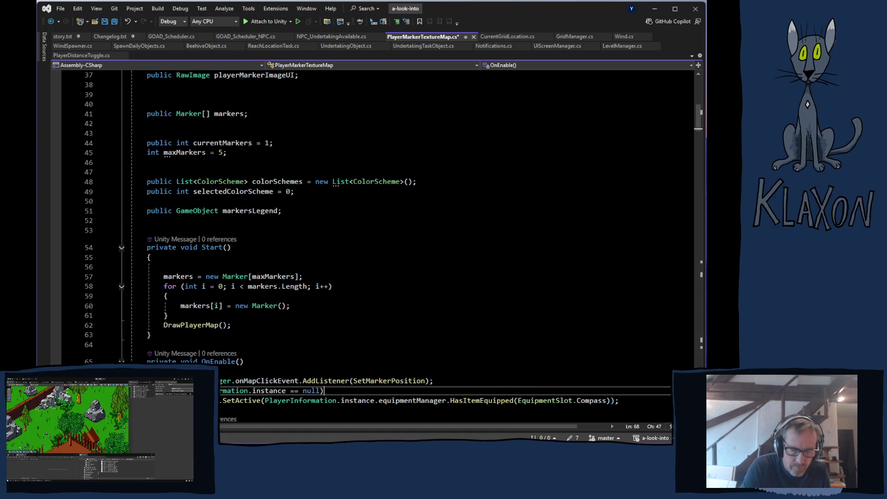
{"action": "key", "text": "Return"}
{"action": "type", "text": "return"}
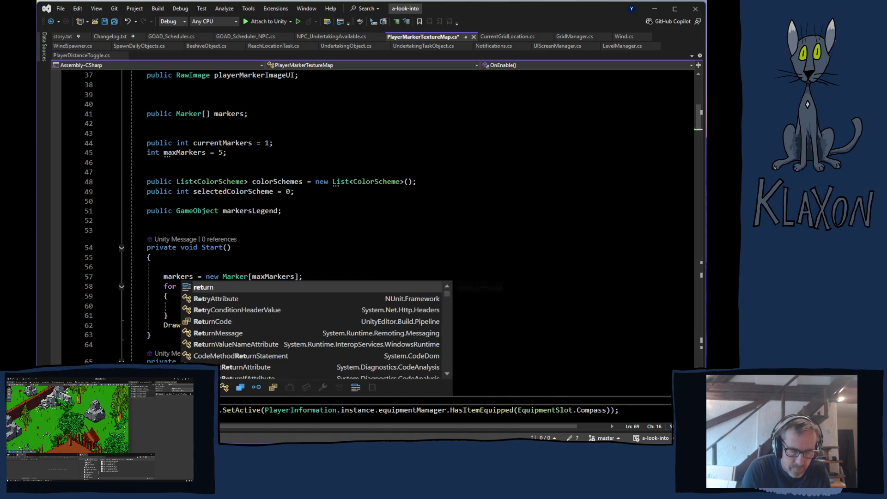
{"action": "type", "text": ";"}
- Save the script, switch to Player.log, and close the other playtest log
{"action": "key", "text": "ctrl+s"}
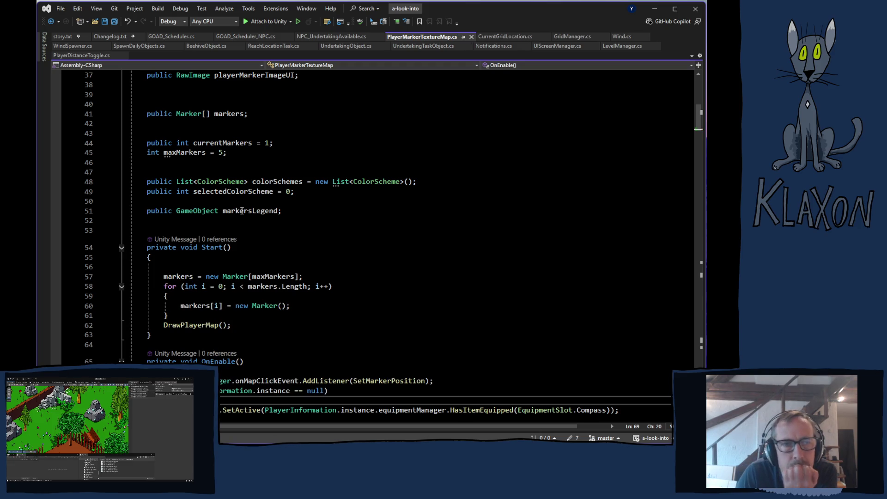
{"action": "key", "text": "alt+Tab"}
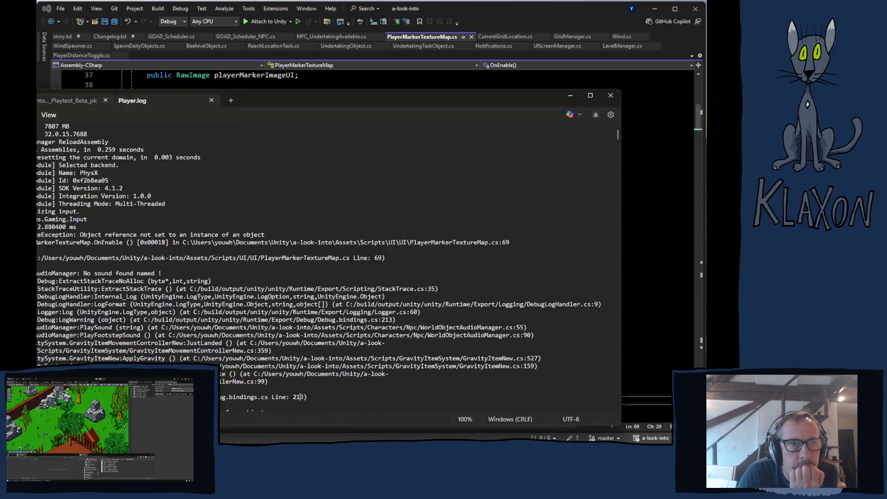
{"action": "left_click", "coordinate": [142, 99]}
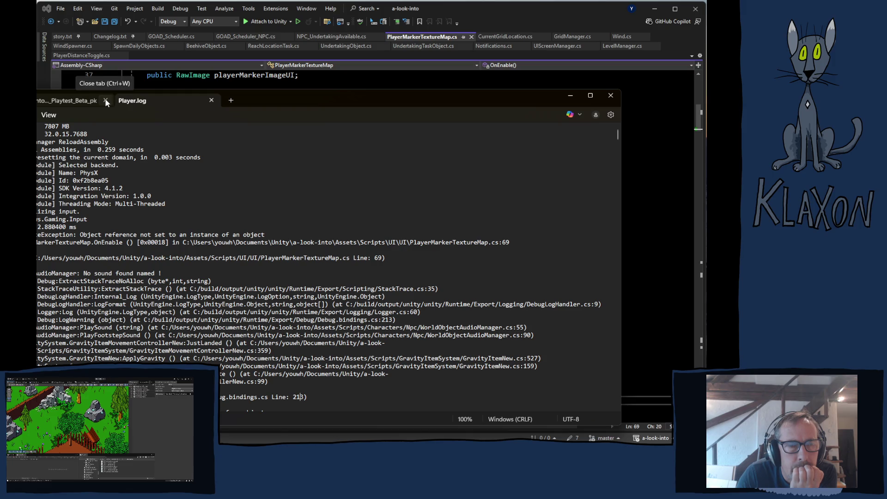
{"action": "left_click", "coordinate": [106, 100]}
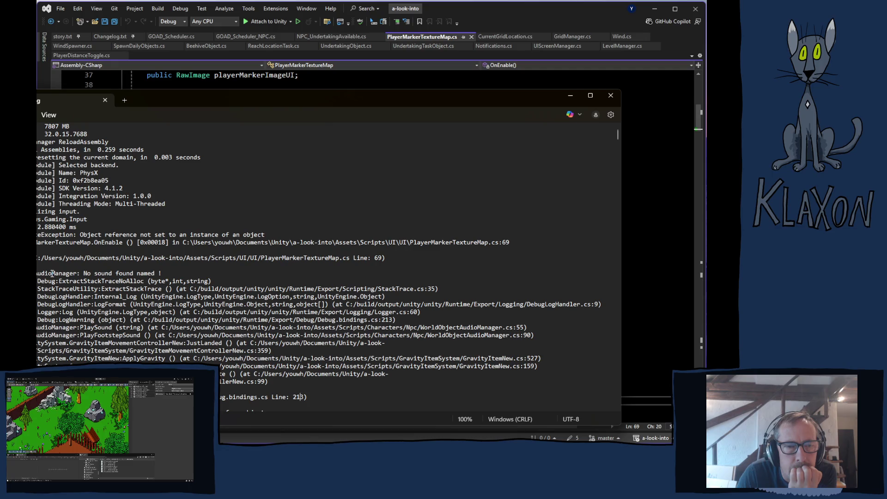
- Highlight the 'No sound found named !' warning and scroll through the log
{"action": "left_click_drag", "start_coordinate": [84, 274], "coordinate": [174, 274]}
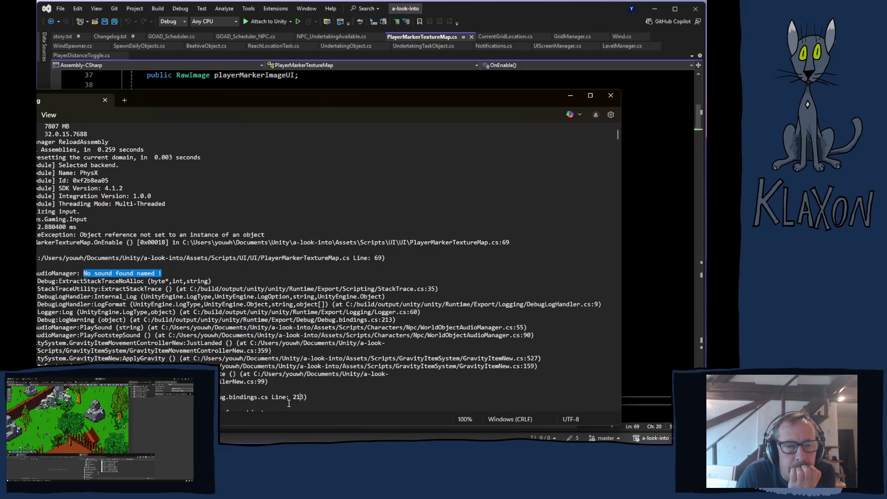
{"action": "scroll", "coordinate": [194, 345], "scroll_direction": "down", "scroll_amount": 3}
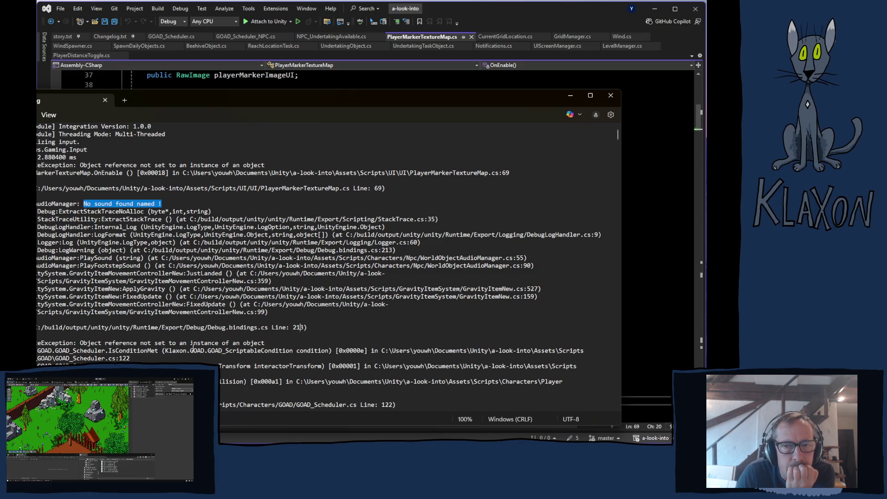
{"action": "scroll", "coordinate": [190, 354], "scroll_direction": "down", "scroll_amount": 2}
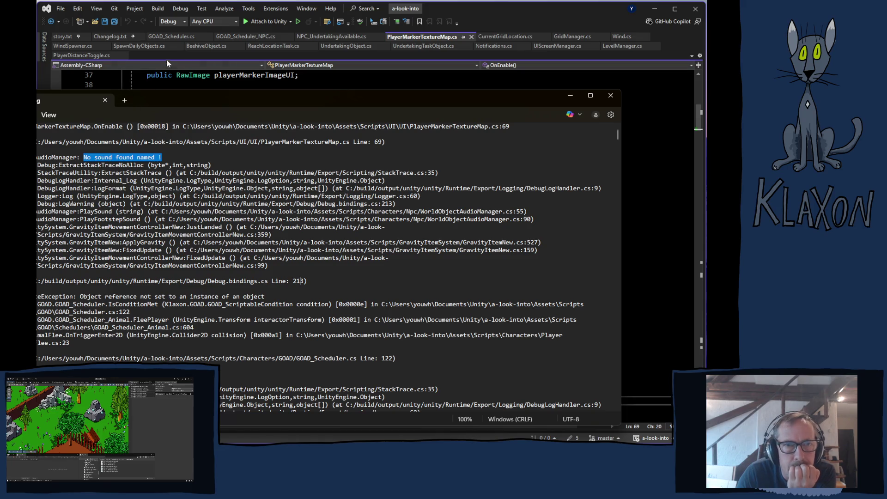
{"action": "left_click", "coordinate": [170, 37]}
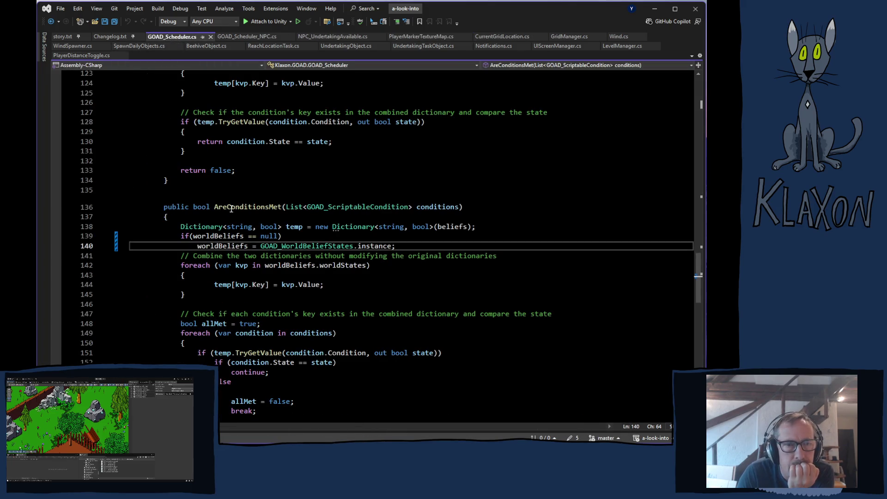
- Copy AreConditionsMet's worldBeliefs null check into the empty line 120 of IsConditionMet
{"action": "scroll", "coordinate": [231, 209], "scroll_direction": "up", "scroll_amount": 2}
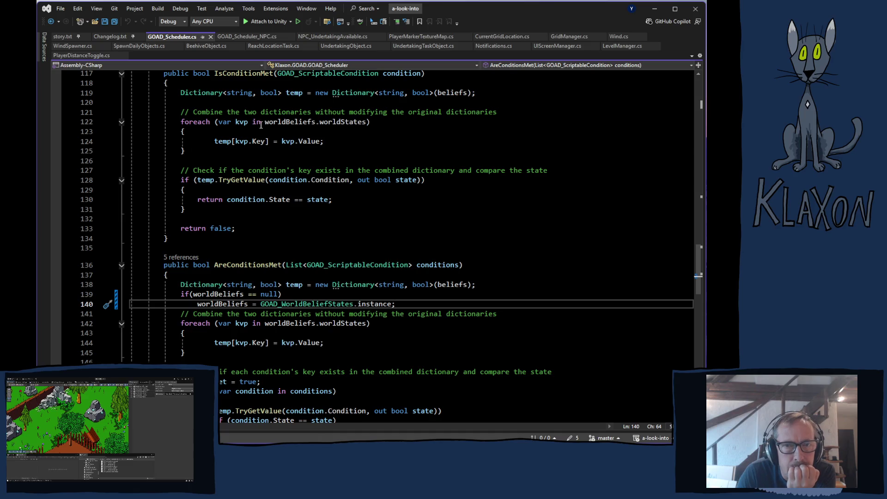
{"action": "mouse_move", "coordinate": [181, 294]}
{"action": "left_mouse_down"}
{"action": "mouse_move", "coordinate": [258, 284]}
{"action": "mouse_move", "coordinate": [396, 304]}
{"action": "left_mouse_up"}
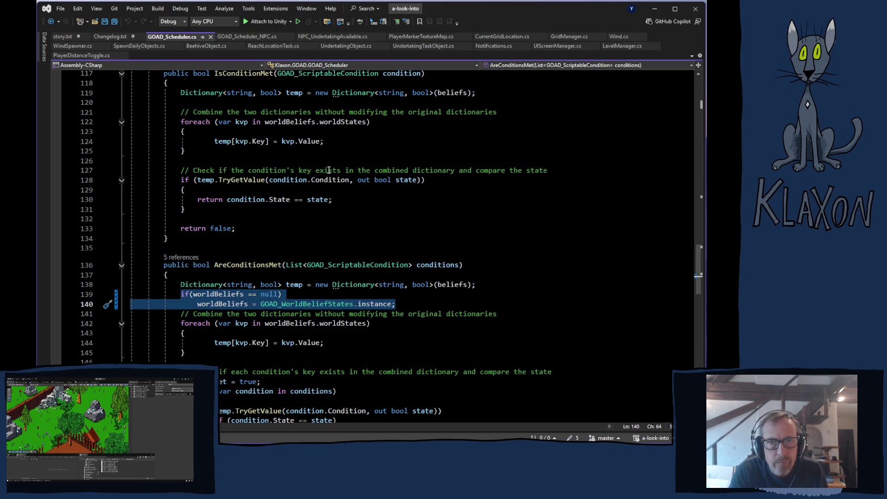
{"action": "left_click", "coordinate": [232, 102]}
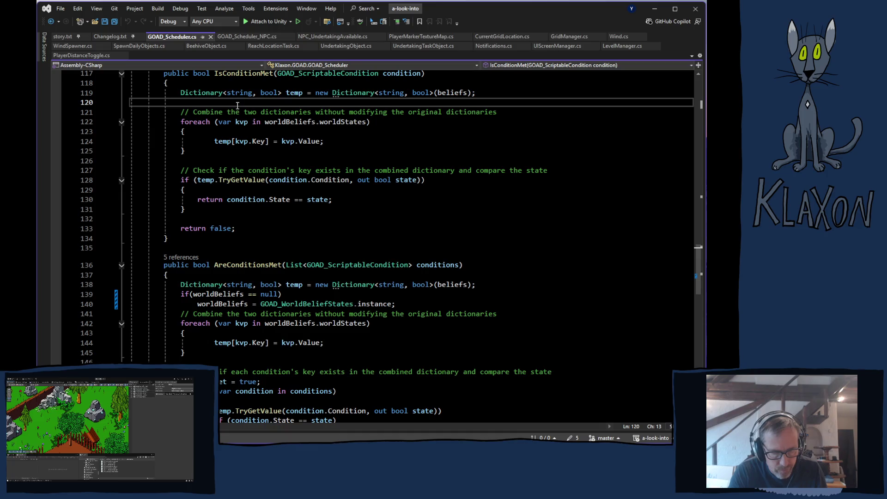
{"action": "type", "text": "if (worldBeliefs == null)                 worldBeliefs = GOAD_WorldBeliefStates.instance;"}
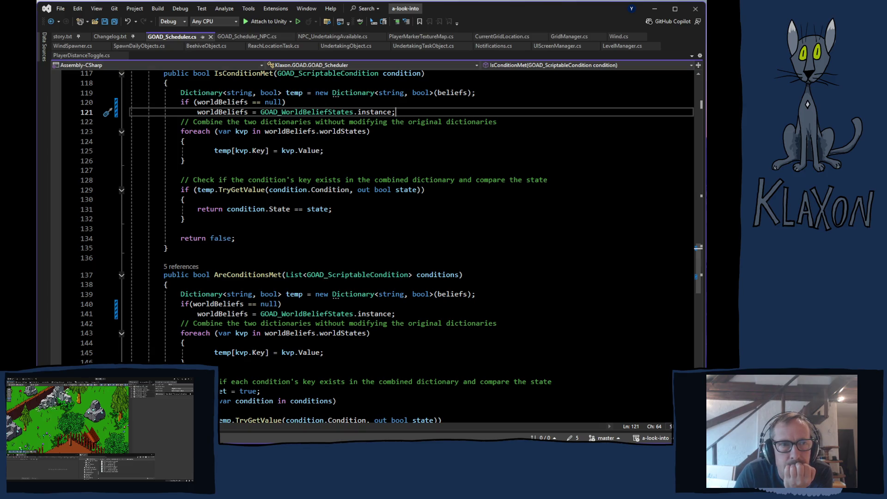
{"action": "key", "text": "alt+Tab"}
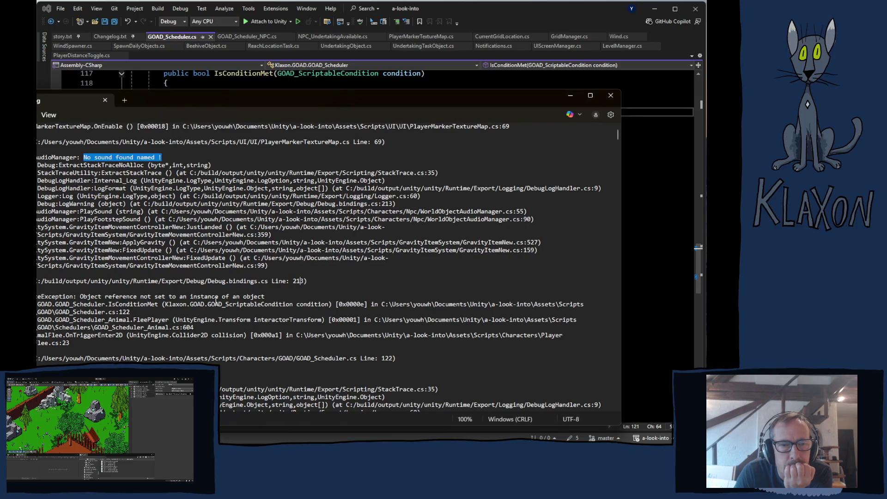
- Scroll Player.log down to the AnimalSounds.cs line 38 disabled audio source warnings
{"action": "scroll", "coordinate": [403, 282], "scroll_direction": "down", "scroll_amount": 10}
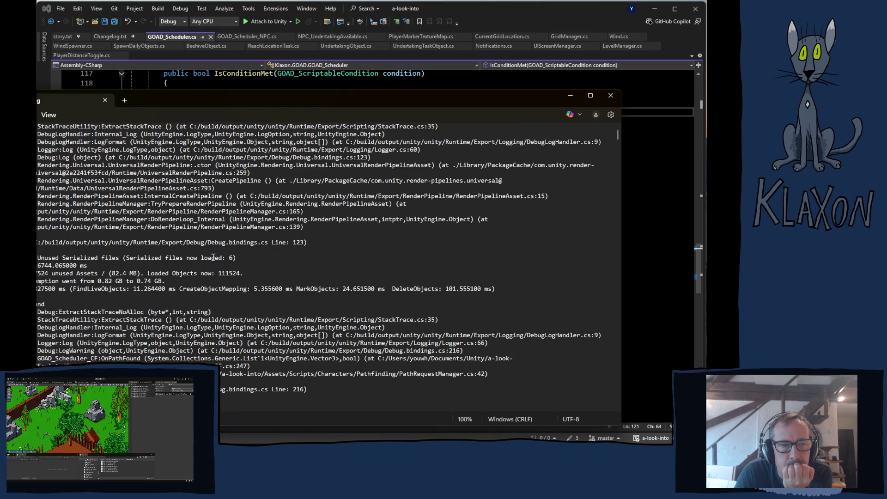
{"action": "scroll", "coordinate": [289, 261], "scroll_direction": "down", "scroll_amount": 1}
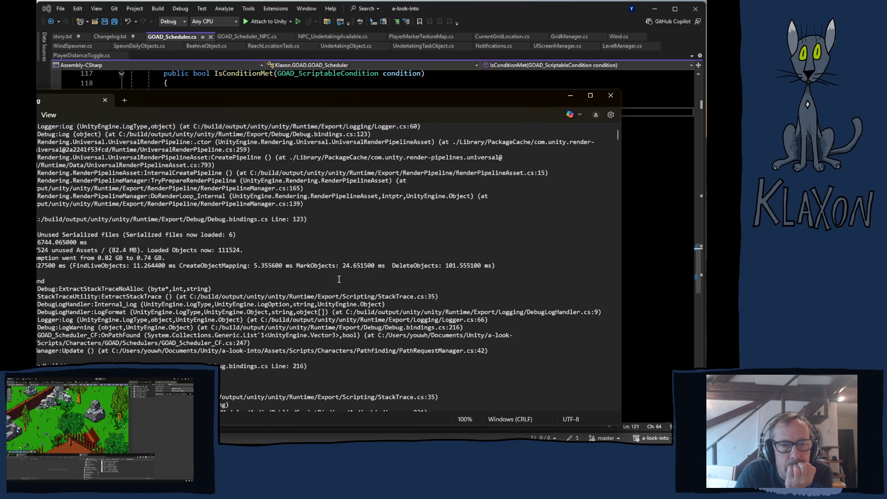
{"action": "scroll", "coordinate": [338, 279], "scroll_direction": "down", "scroll_amount": 7}
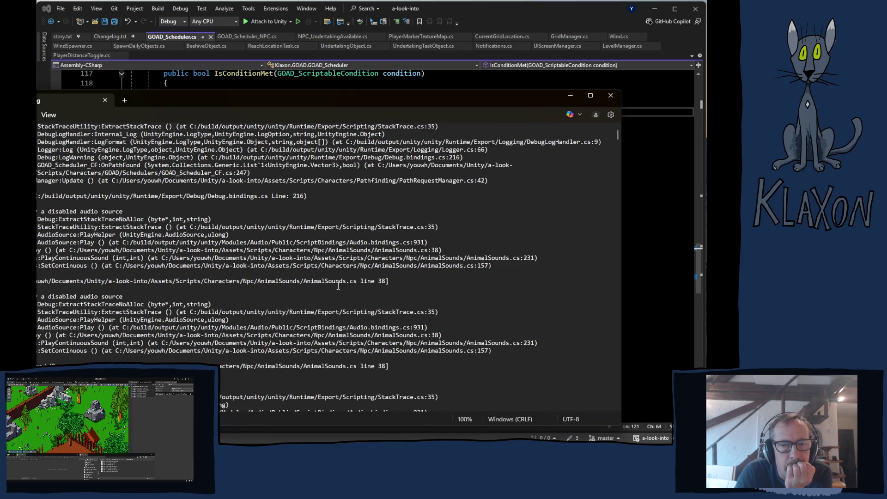
{"action": "scroll", "coordinate": [338, 286], "scroll_direction": "down", "scroll_amount": 4}
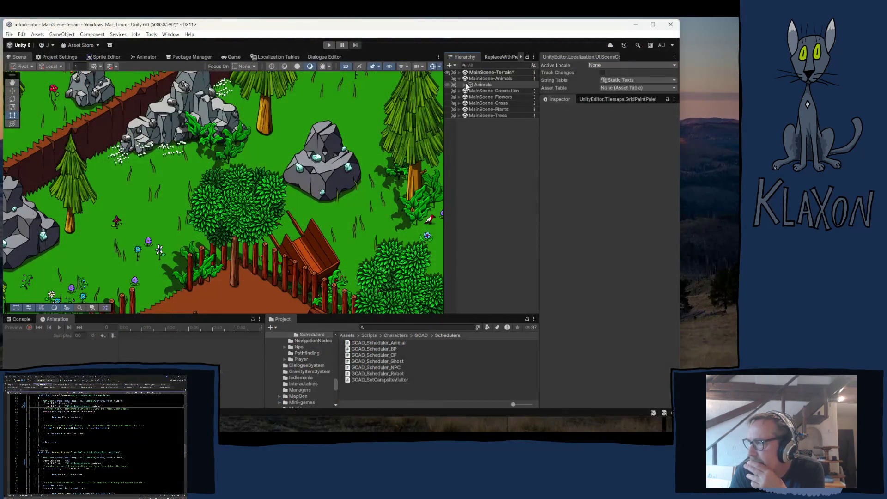
- Select the Redbird under Animals > RedBirds > Family and open its AnimalSounds script from Animal Sounds
{"action": "left_click", "coordinate": [465, 85]}
{"action": "left_click", "coordinate": [470, 91]}
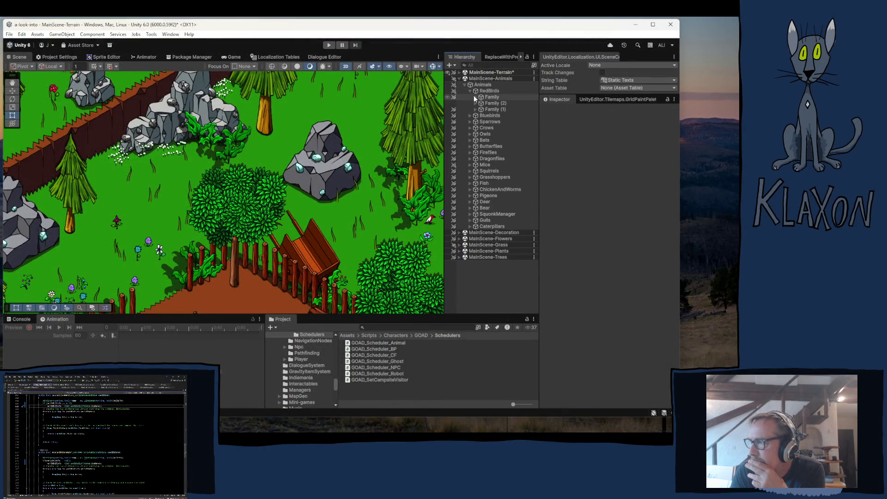
{"action": "left_click", "coordinate": [474, 97]}
{"action": "left_click", "coordinate": [499, 109]}
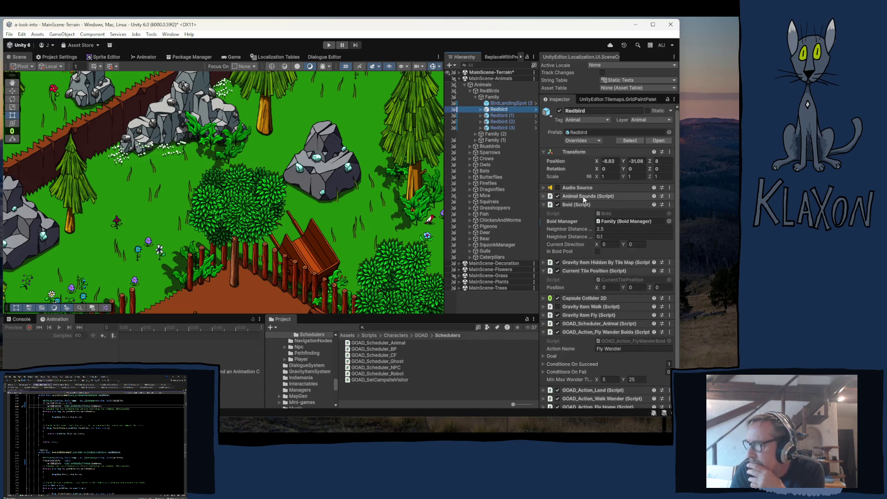
{"action": "left_click", "coordinate": [585, 196]}
{"action": "double_click", "coordinate": [615, 205]}
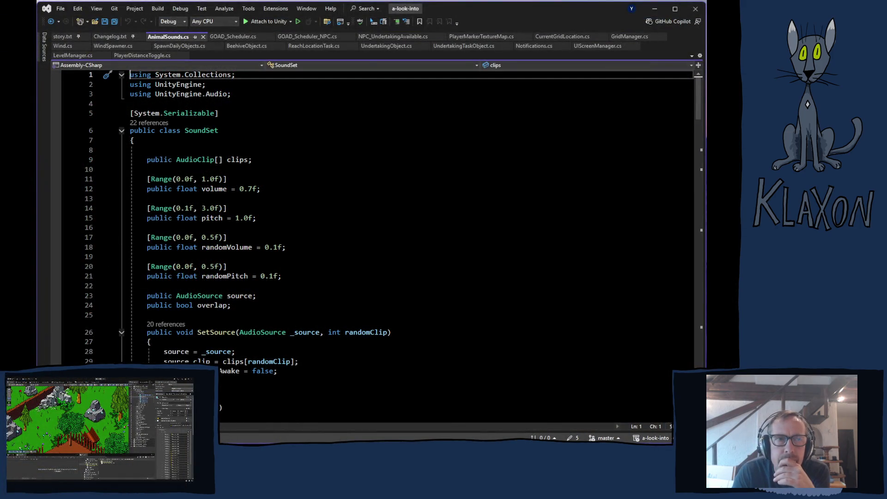
- Check the log, find the source.Play() call on AnimalSounds.cs line 38, then return to the log
{"action": "key", "text": "alt+Tab"}
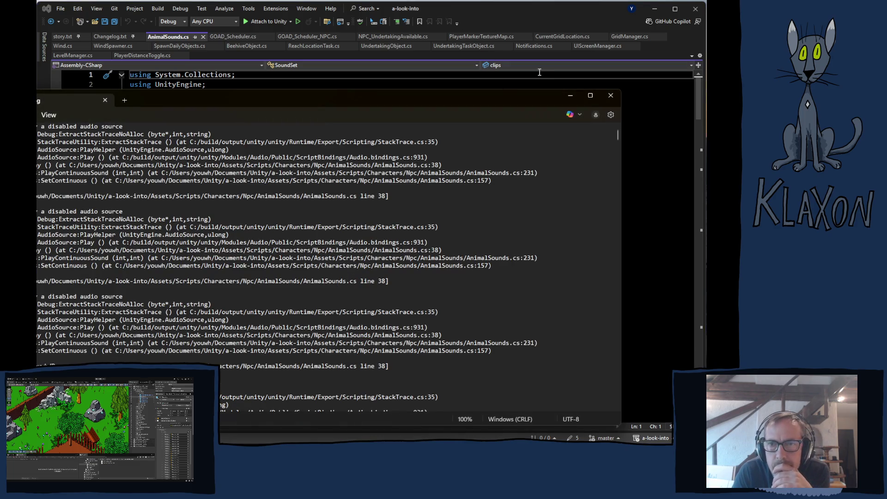
{"action": "left_click", "coordinate": [507, 4]}
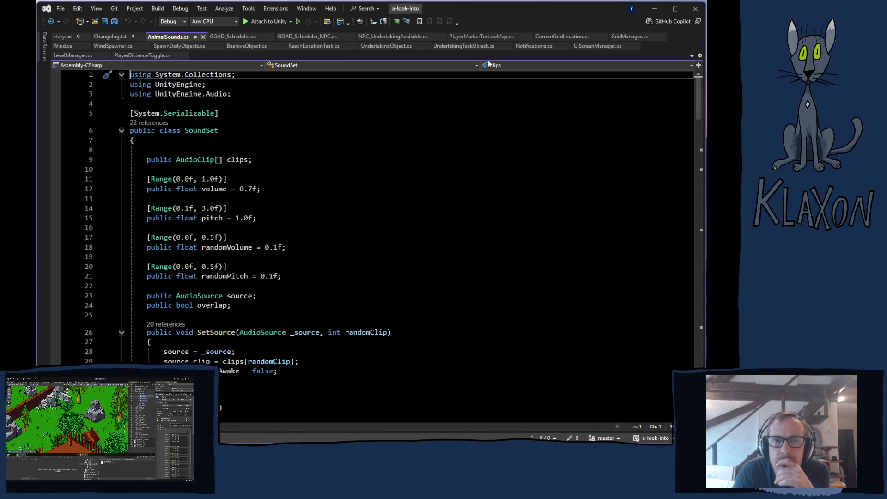
{"action": "scroll", "coordinate": [291, 298], "scroll_direction": "down", "scroll_amount": 7}
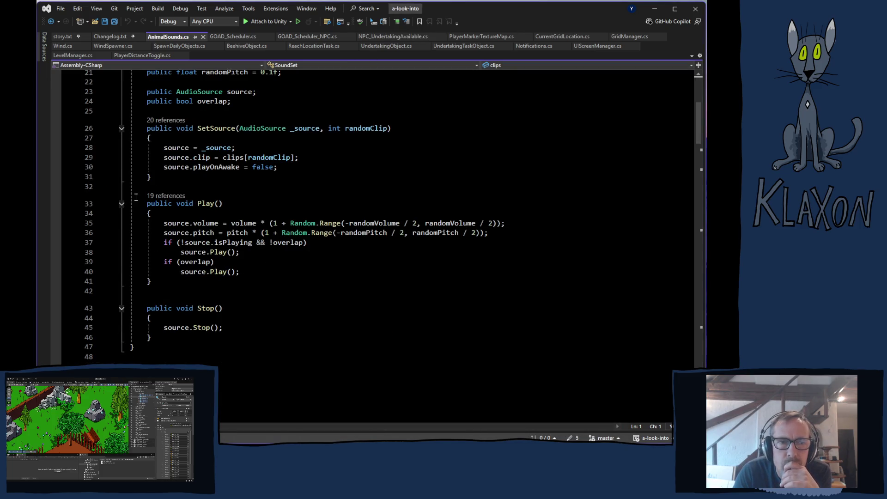
{"action": "left_click", "coordinate": [198, 252]}
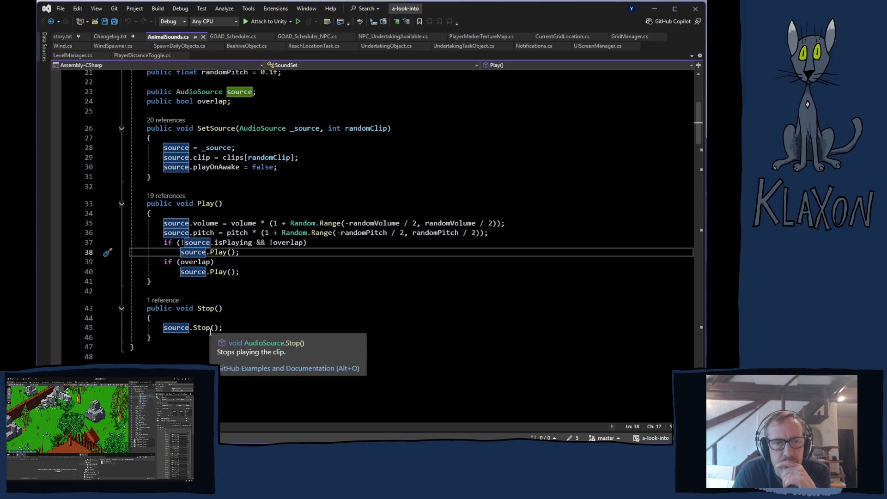
{"action": "key", "text": "alt+Tab"}
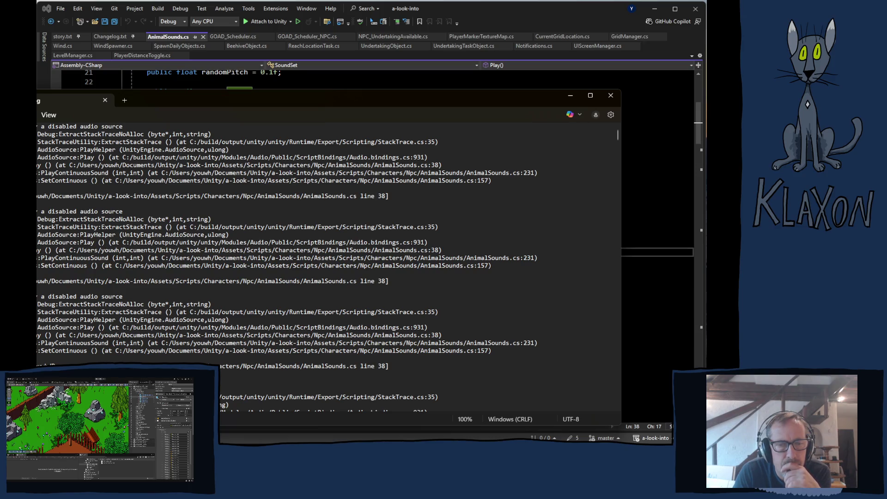
- Scroll through the disabled-audio-source warnings, then bring AnimalSounds.cs back in front
{"action": "scroll", "coordinate": [223, 387], "scroll_direction": "down", "scroll_amount": 1}
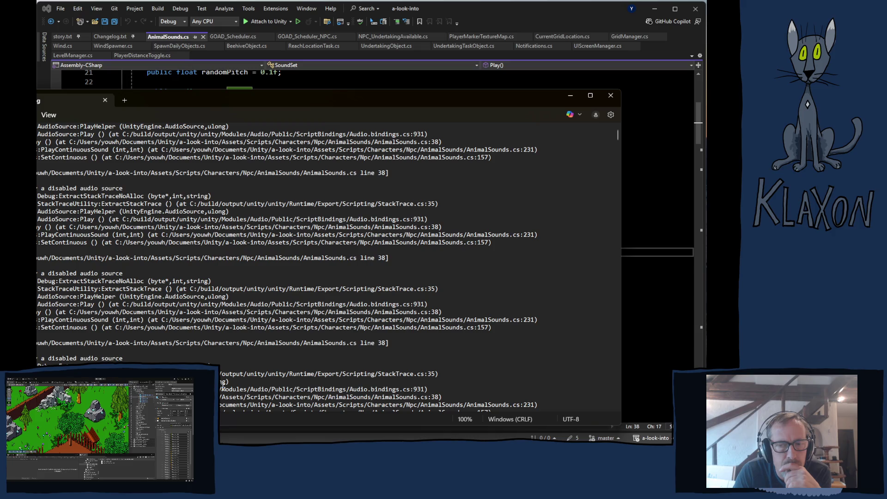
{"action": "scroll", "coordinate": [223, 386], "scroll_direction": "down", "scroll_amount": 1}
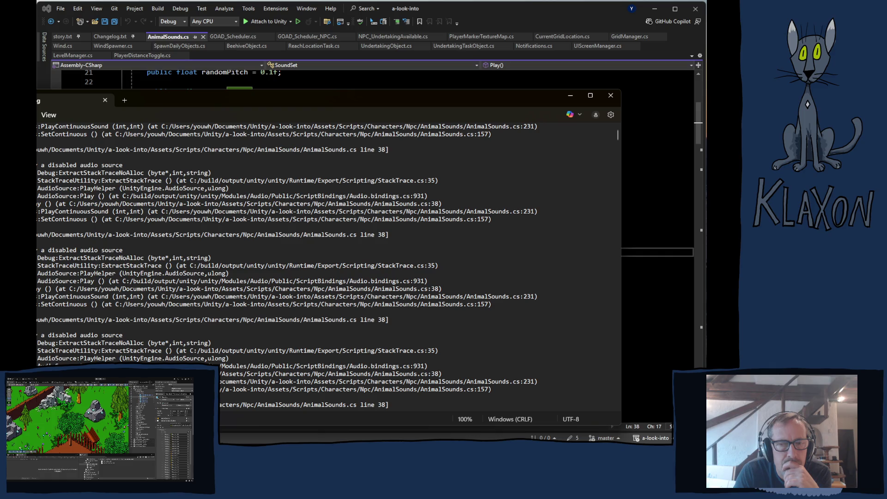
{"action": "left_click", "coordinate": [510, 15]}
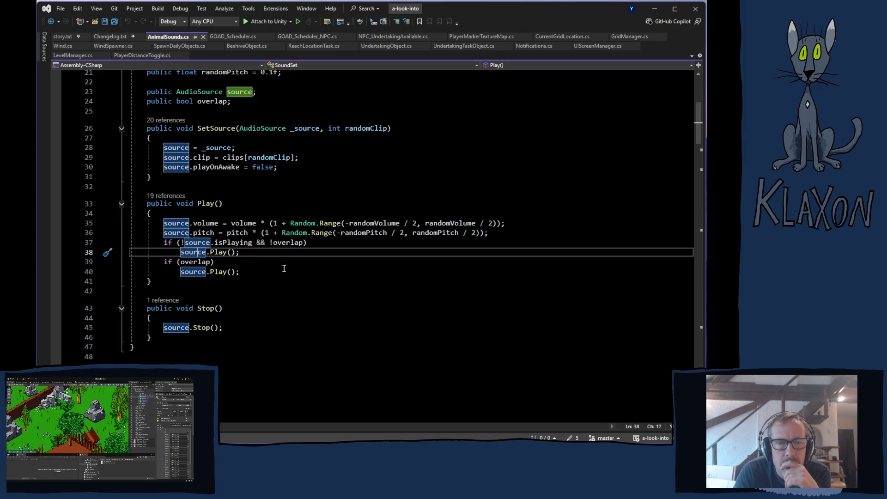
- Add 'if (!source.isActiveAndEnabled) return;' at the top of Play() and save AnimalSounds.cs
{"action": "left_click", "coordinate": [207, 216]}
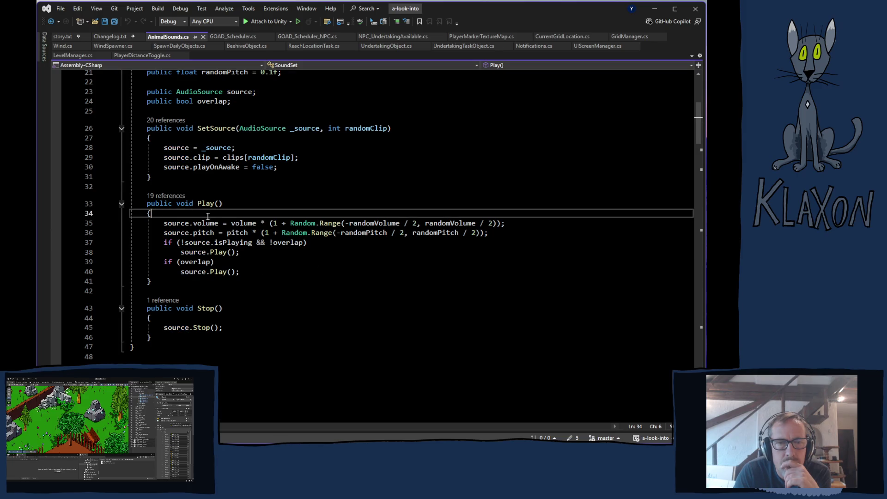
{"action": "key", "text": "Return"}
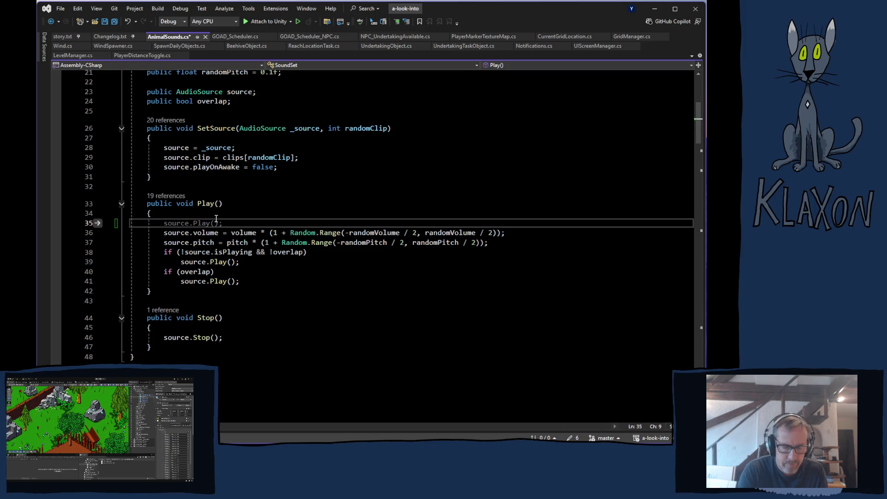
{"action": "type", "text": "if"}
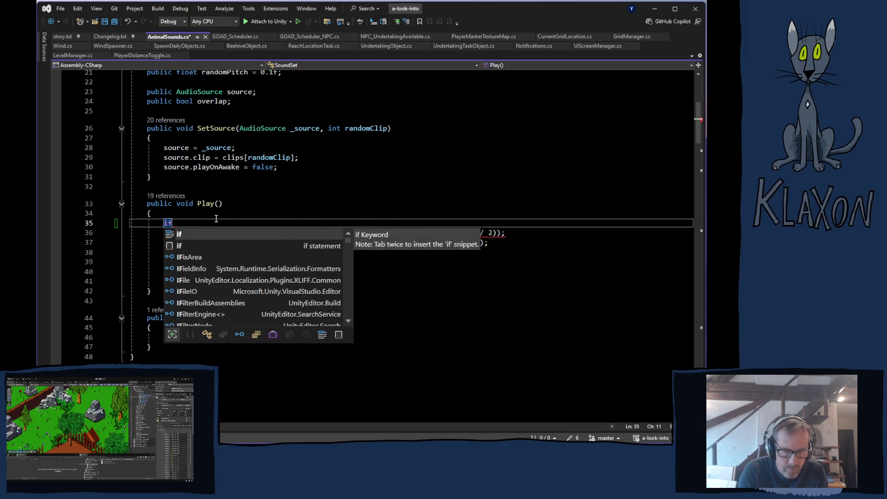
{"action": "type", "text": "(sour"}
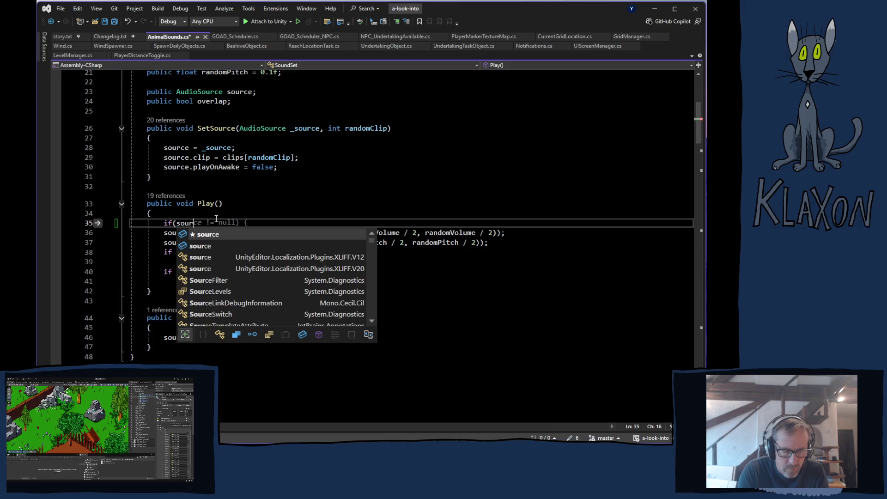
{"action": "type", "text": "ce.i"}
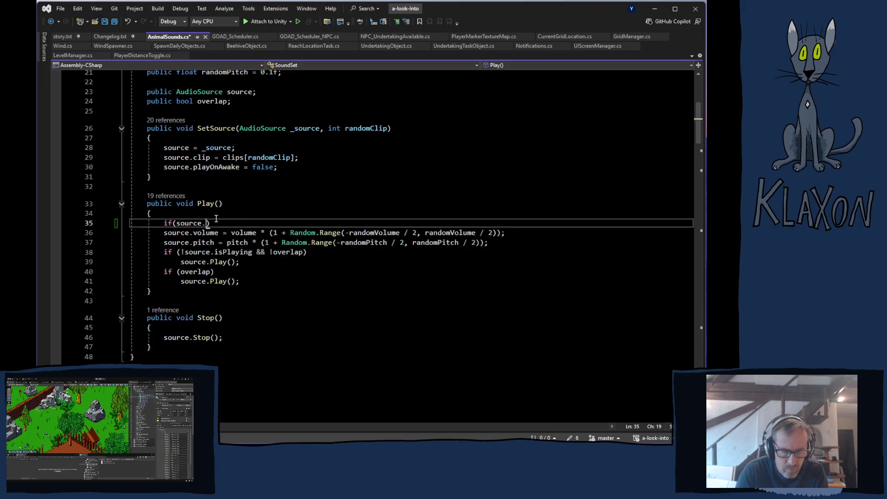
{"action": "type", "text": "s"}
{"action": "key", "text": "Down"}
{"action": "key", "text": "Down"}
{"action": "key", "text": "Down"}
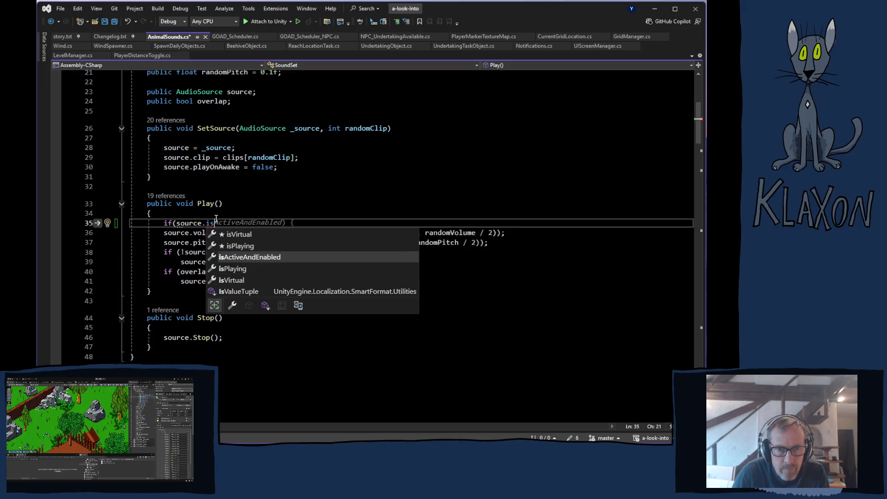
{"action": "key", "text": "Up"}
{"action": "key", "text": "Tab"}
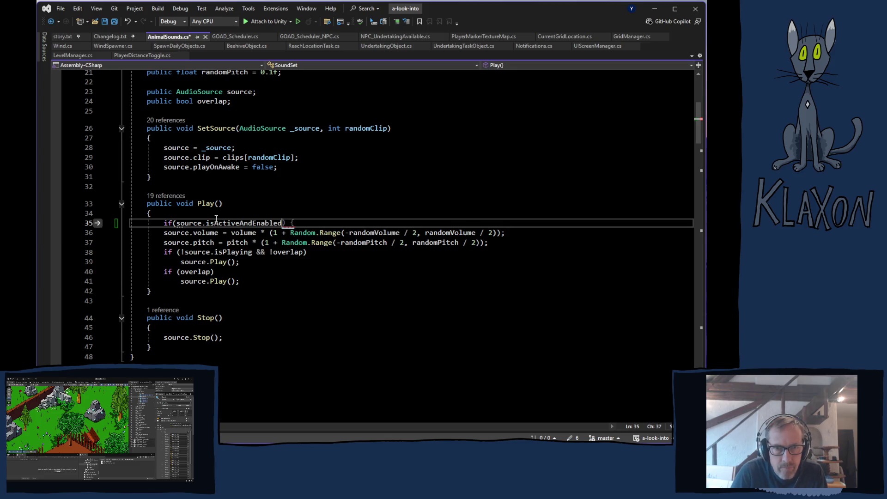
{"action": "key", "text": "Return"}
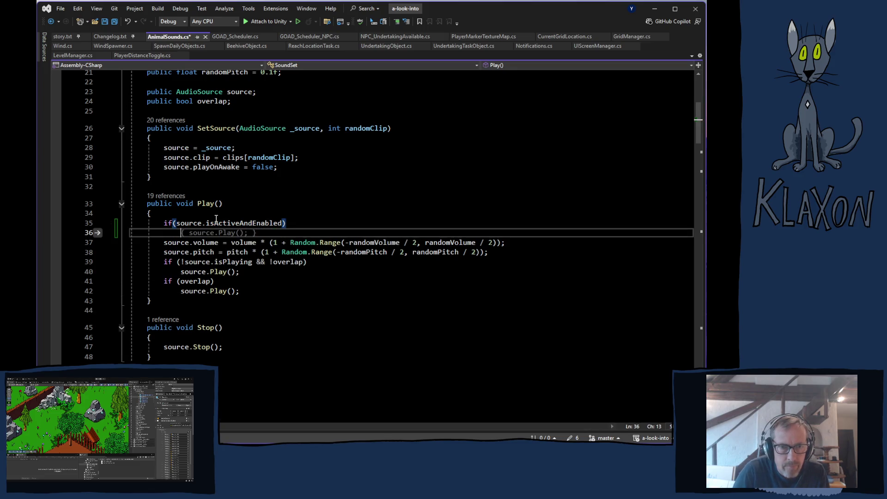
{"action": "type", "text": "return;"}
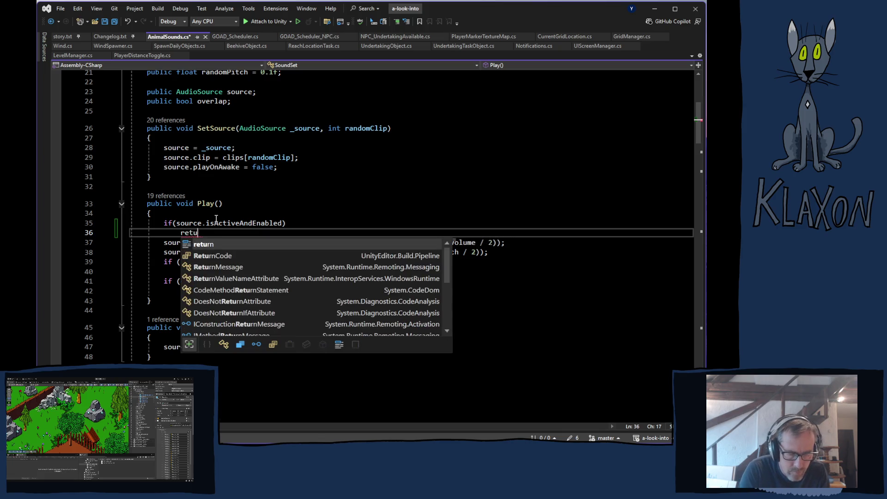
{"action": "left_click", "coordinate": [182, 223]}
{"action": "type", "text": "!"}
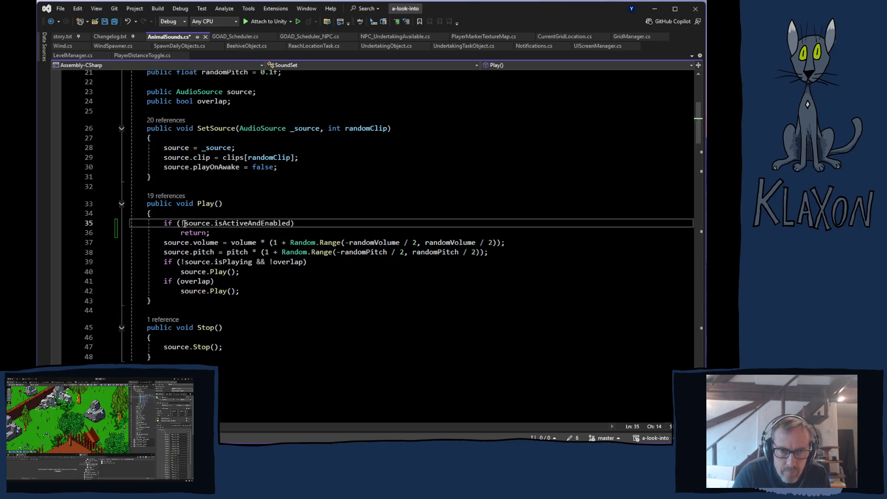
{"action": "key", "text": "ctrl+s"}
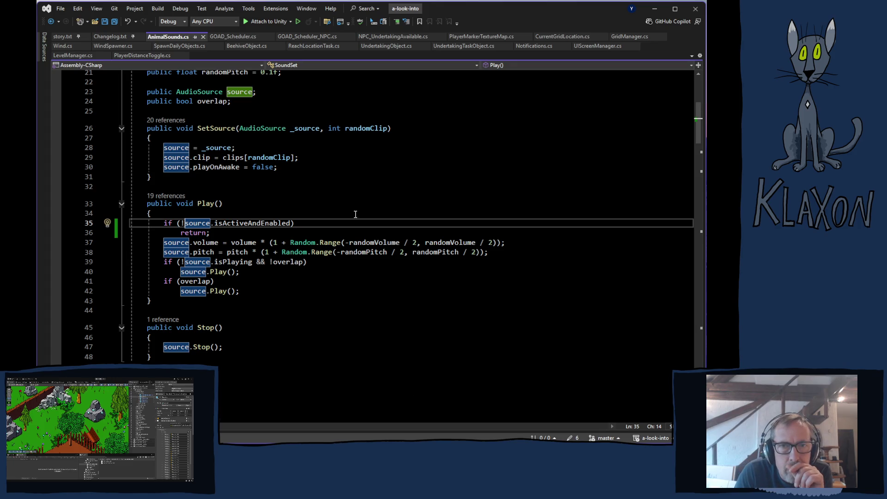
{"action": "key", "text": "alt+Tab"}
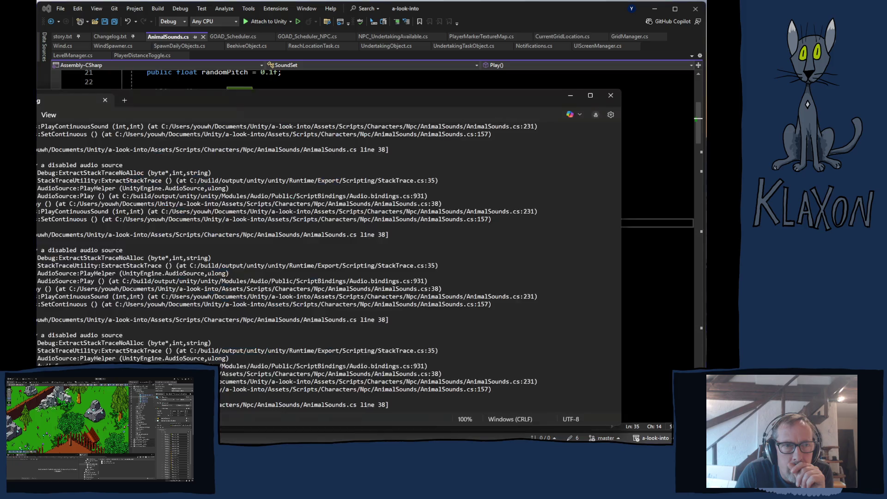
- Close the log window to return to Unity's Redbird Animal Sounds view
{"action": "left_click", "coordinate": [667, 86]}
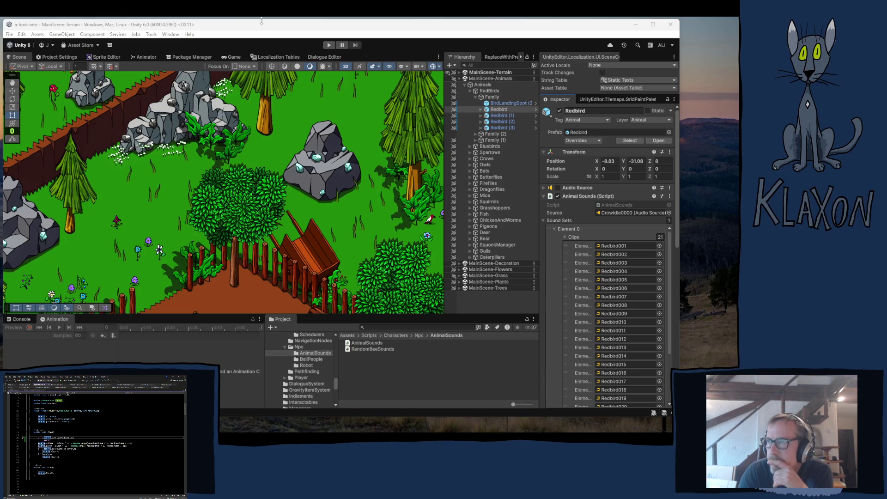
- From File > Build Profiles, start the Windows build and choose the Playtest 0.06.13 folder
{"action": "left_click", "coordinate": [9, 35]}
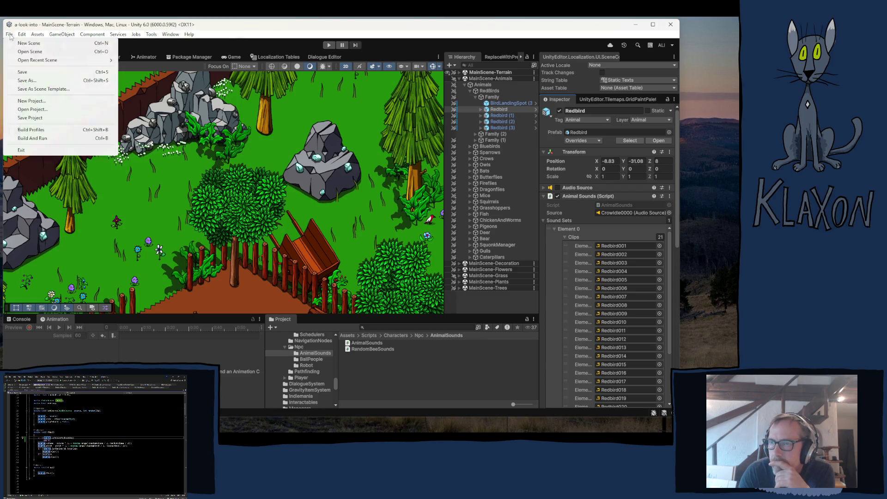
{"action": "left_click", "coordinate": [40, 129]}
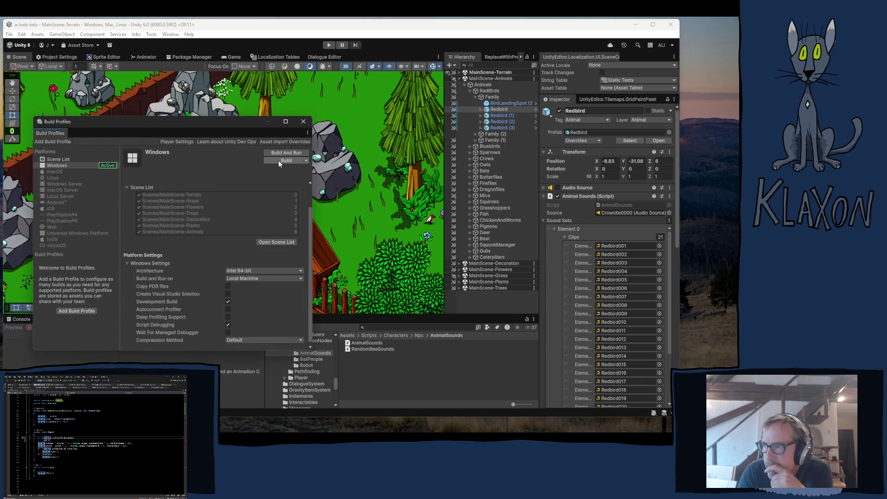
{"action": "left_click", "coordinate": [279, 160]}
{"action": "left_click", "coordinate": [101, 122]}
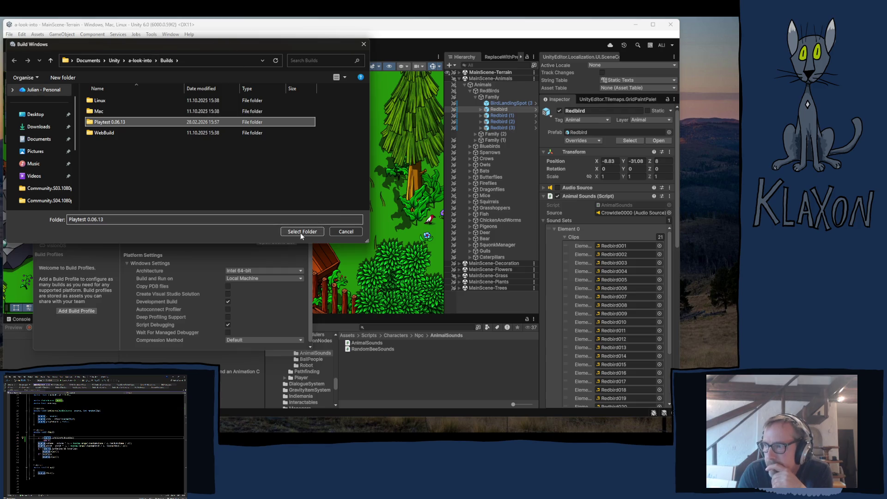
- Confirm Playtest 0.06.13 as the output folder and let the build run
{"action": "left_click", "coordinate": [300, 232]}
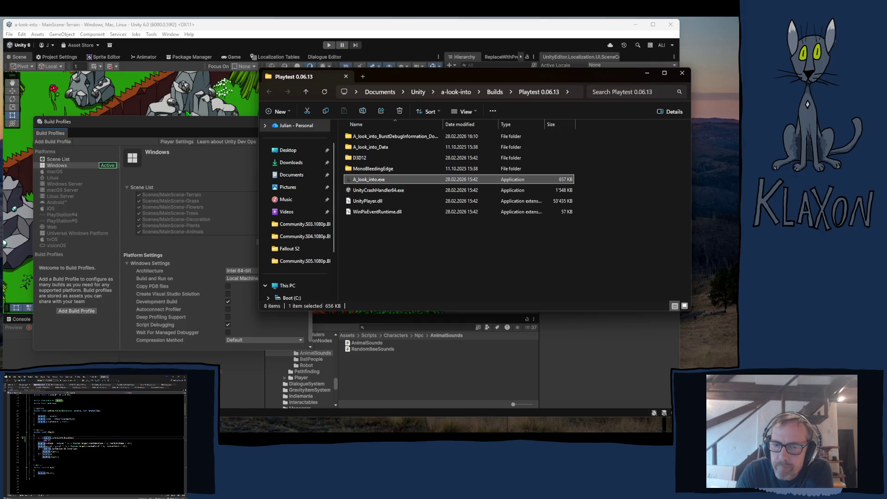
- Launch the freshly built A_look_into.exe from the Playtest 0.06.13 folder
{"action": "key", "text": "Return"}
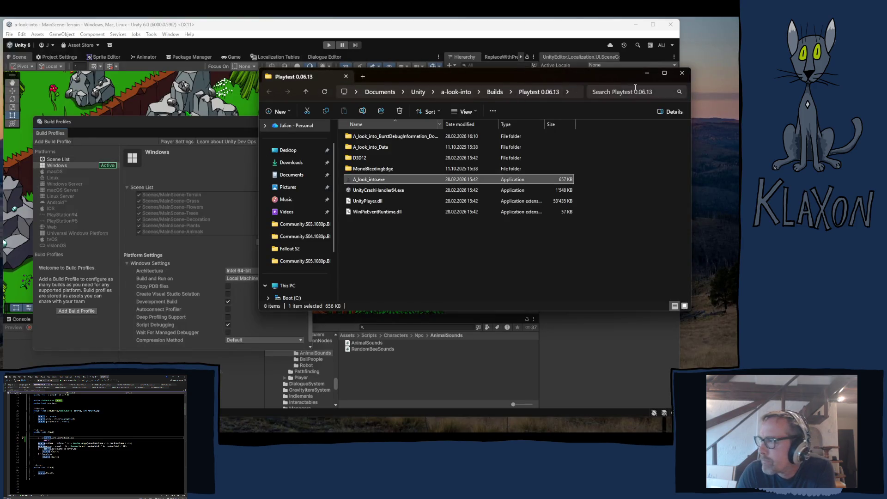
- Close the Playtest 0.06.13 File Explorer window after playtesting
{"action": "left_click", "coordinate": [682, 74]}
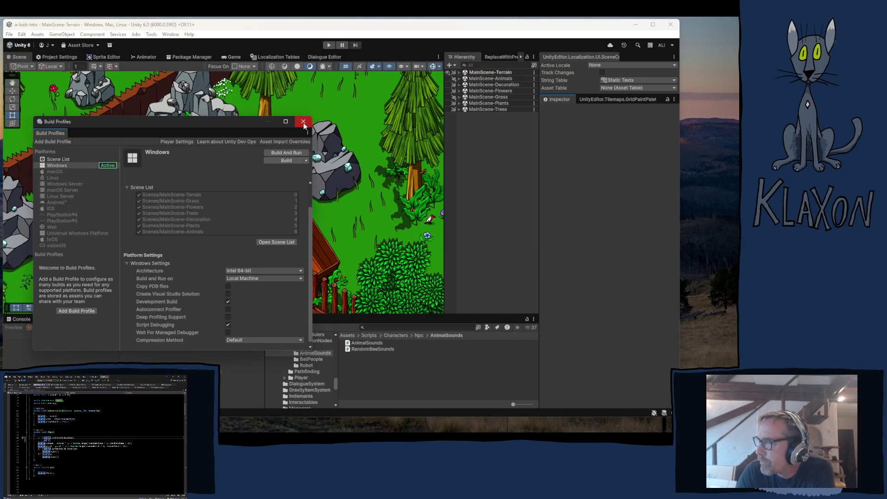
- Close Build Profiles and browse the Hierarchy, inspecting GameManager and the Animals groups
{"action": "left_click", "coordinate": [303, 122]}
{"action": "left_click", "coordinate": [459, 72]}
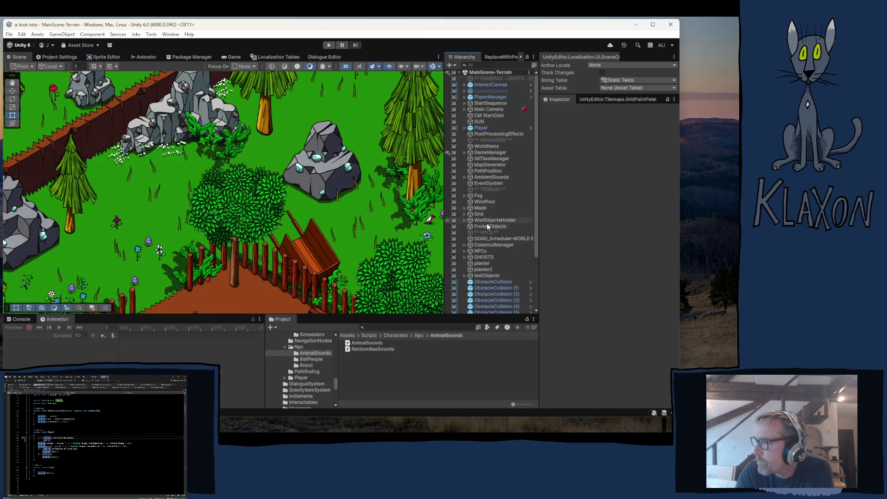
{"action": "left_click", "coordinate": [492, 153]}
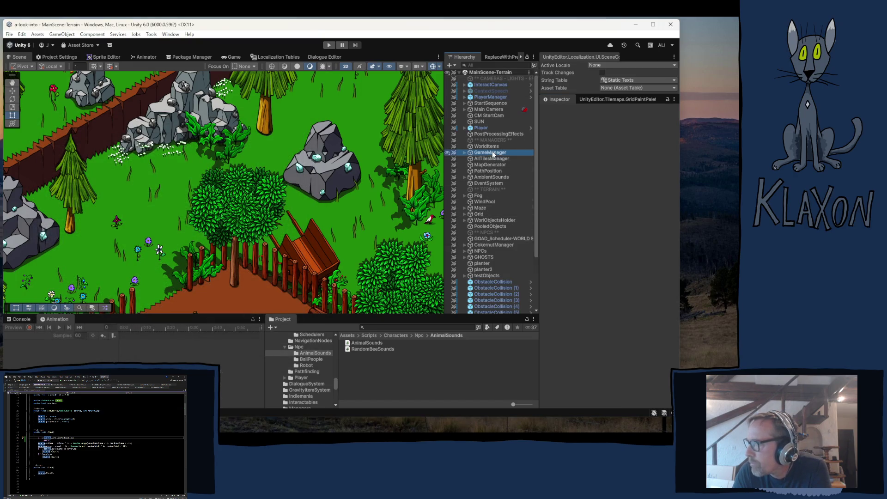
{"action": "scroll", "coordinate": [606, 229], "scroll_direction": "down", "scroll_amount": 3}
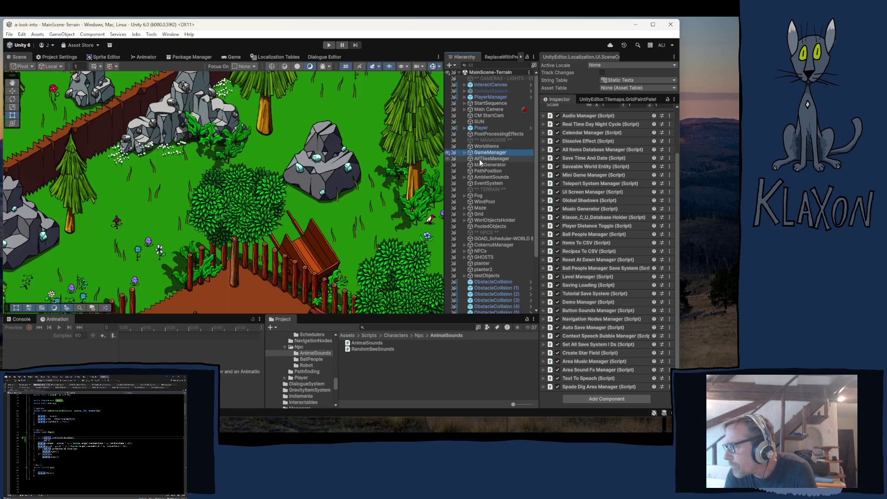
{"action": "scroll", "coordinate": [486, 262], "scroll_direction": "down", "scroll_amount": 3}
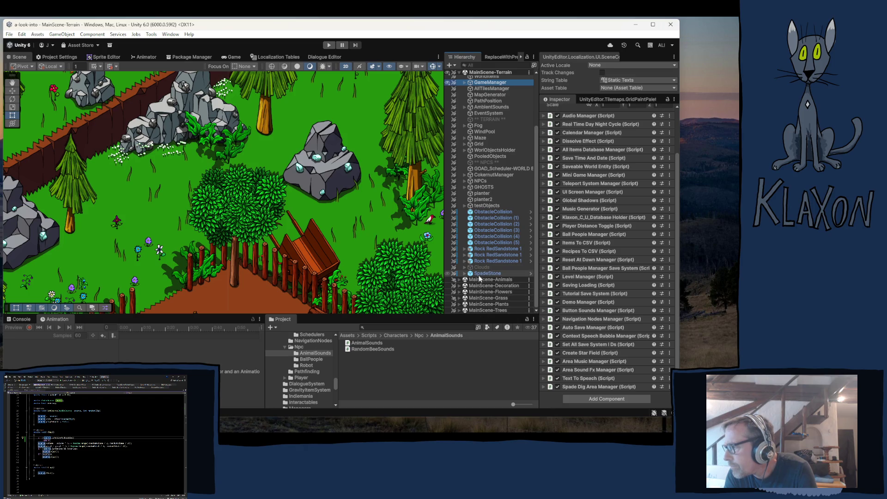
{"action": "left_click", "coordinate": [460, 279]}
{"action": "left_click", "coordinate": [465, 286]}
{"action": "scroll", "coordinate": [464, 285], "scroll_direction": "down", "scroll_amount": 5}
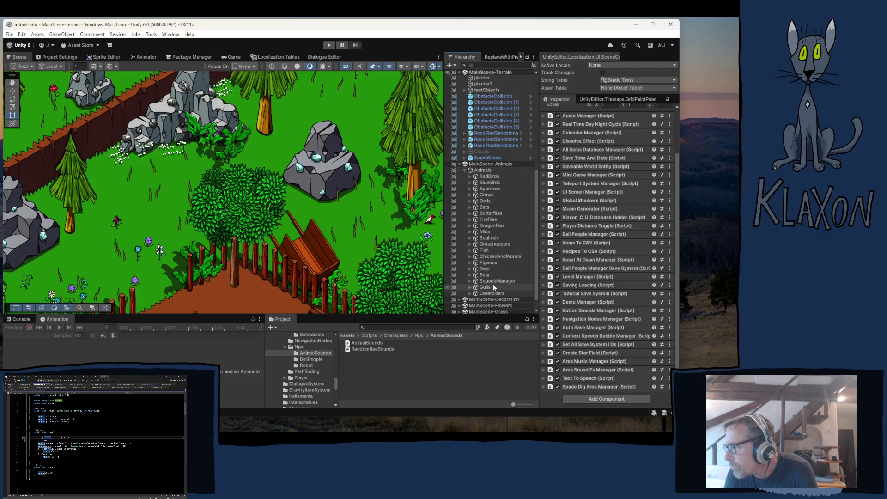
{"action": "scroll", "coordinate": [489, 296], "scroll_direction": "down", "scroll_amount": 1}
- Select GeneratedTree-Pine A4 under Trees > Pines and open its SpawnDailyObjects script
{"action": "left_click", "coordinate": [459, 310]}
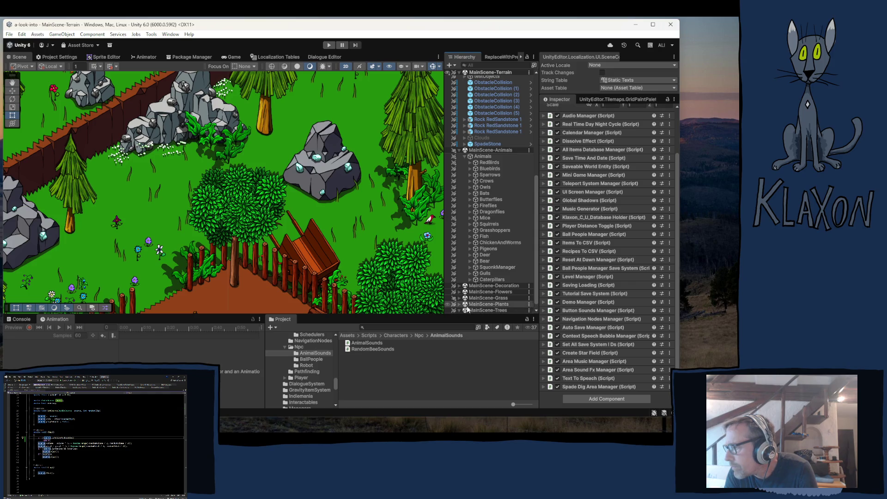
{"action": "left_click", "coordinate": [465, 310]}
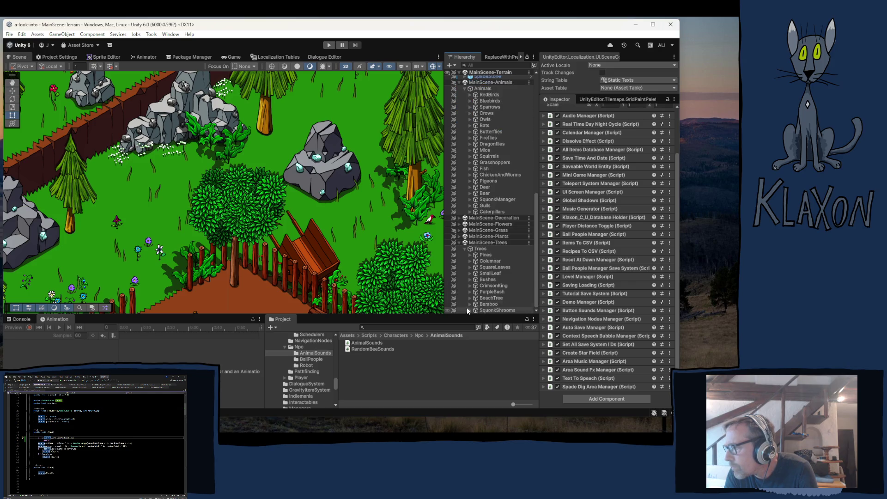
{"action": "left_click", "coordinate": [469, 254]}
{"action": "left_click", "coordinate": [488, 262]}
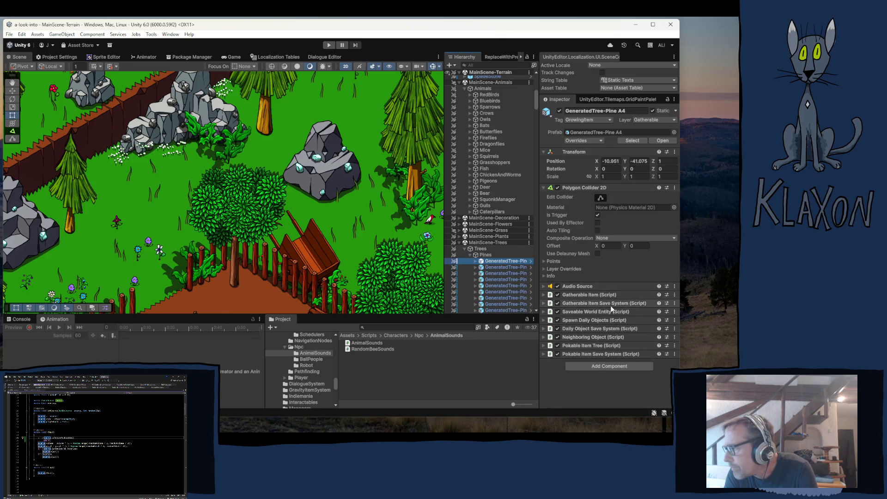
{"action": "left_click", "coordinate": [580, 318]}
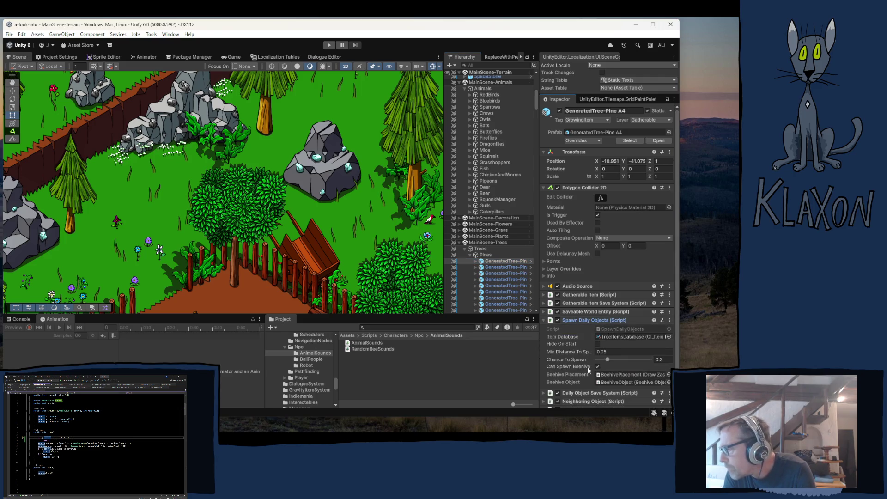
{"action": "double_click", "coordinate": [613, 328]}
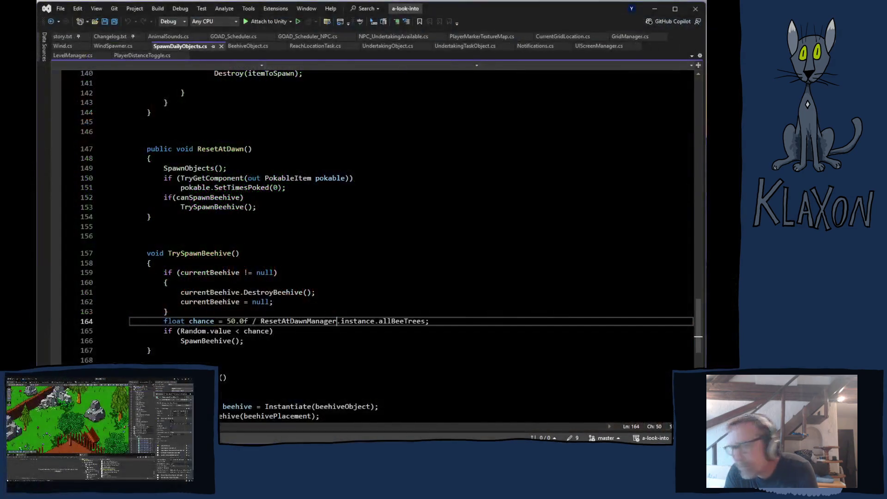
- Scan the SpawnDailyObjects script to find where canSpawnBeehive is used
{"action": "scroll", "coordinate": [329, 294], "scroll_direction": "up", "scroll_amount": 20}
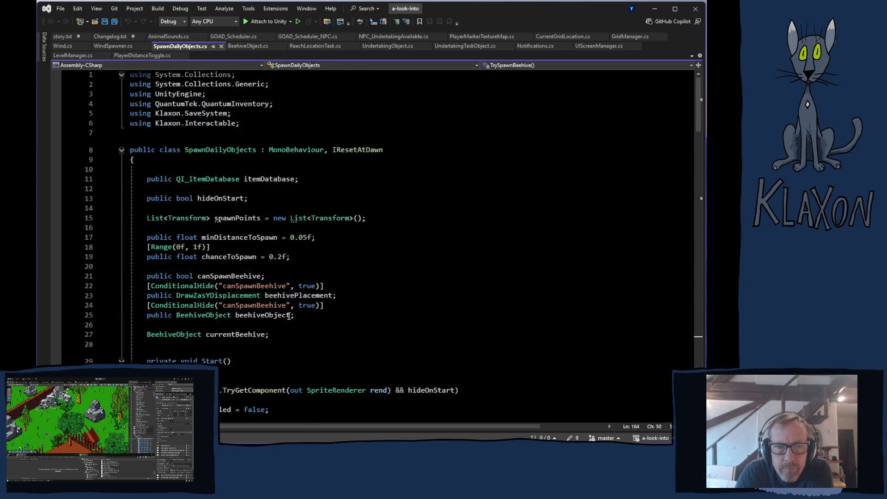
{"action": "scroll", "coordinate": [279, 332], "scroll_direction": "down", "scroll_amount": 3}
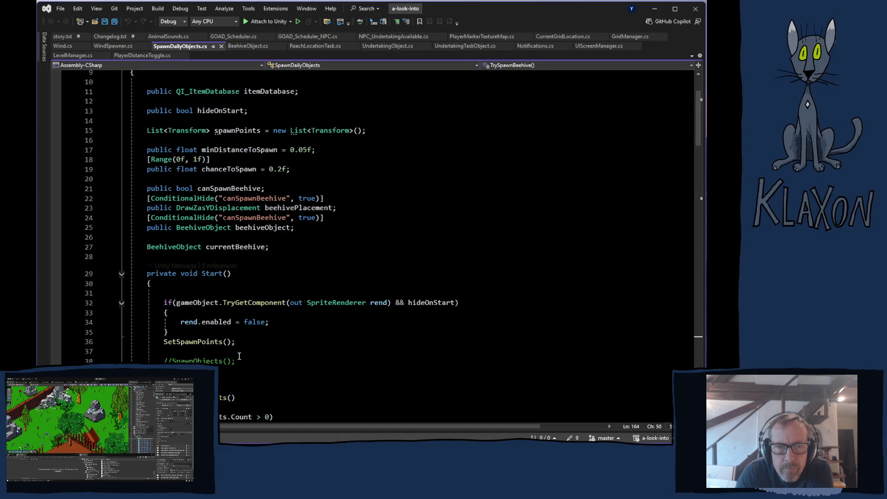
{"action": "scroll", "coordinate": [286, 337], "scroll_direction": "down", "scroll_amount": 2}
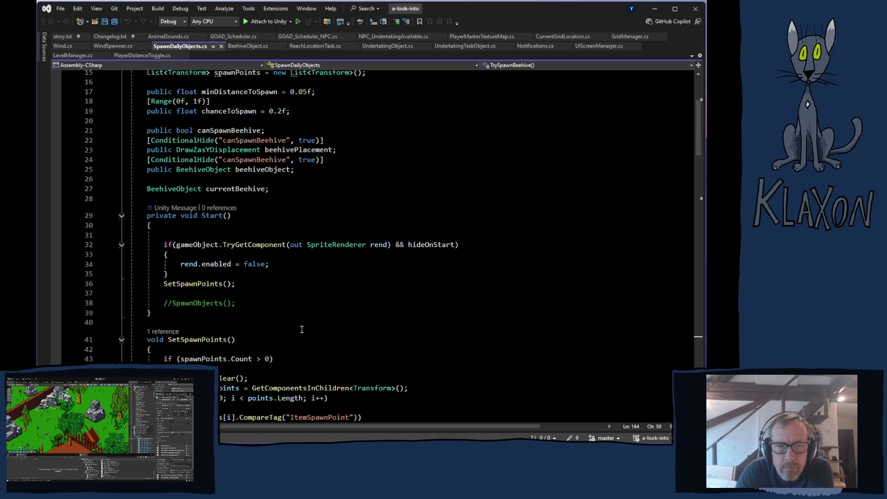
{"action": "scroll", "coordinate": [297, 330], "scroll_direction": "down", "scroll_amount": 6}
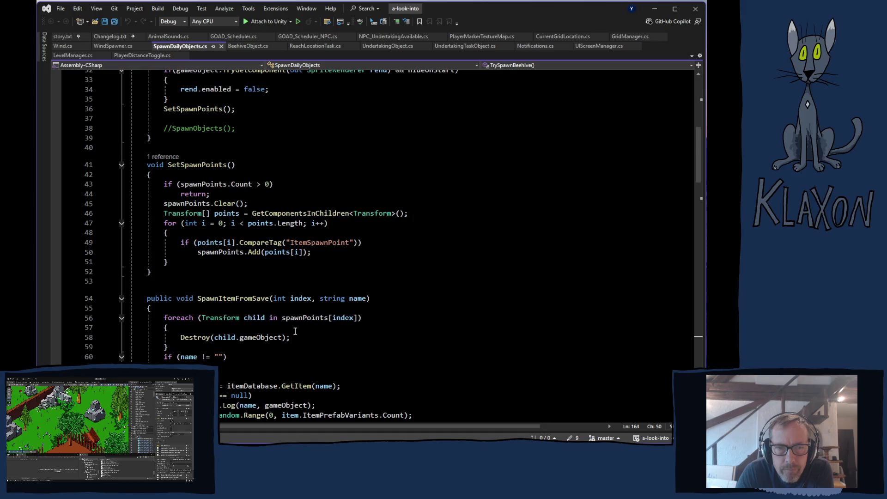
{"action": "scroll", "coordinate": [294, 331], "scroll_direction": "down", "scroll_amount": 4}
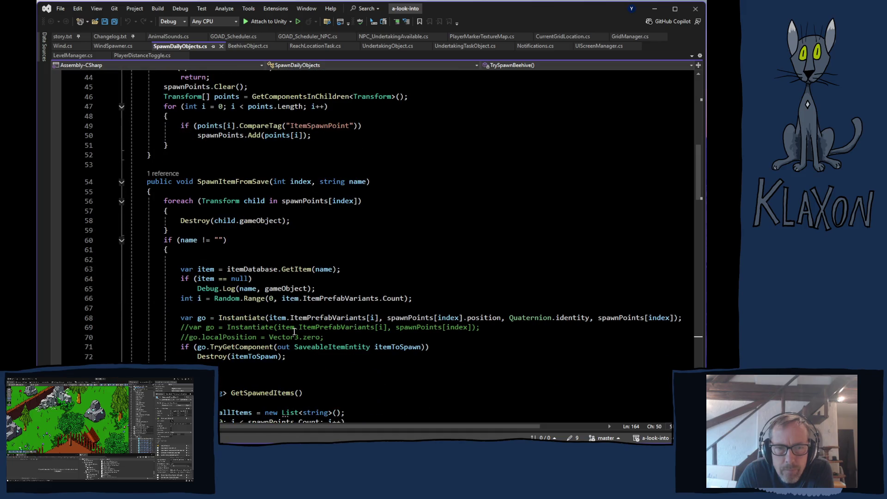
{"action": "scroll", "coordinate": [294, 331], "scroll_direction": "up", "scroll_amount": 9}
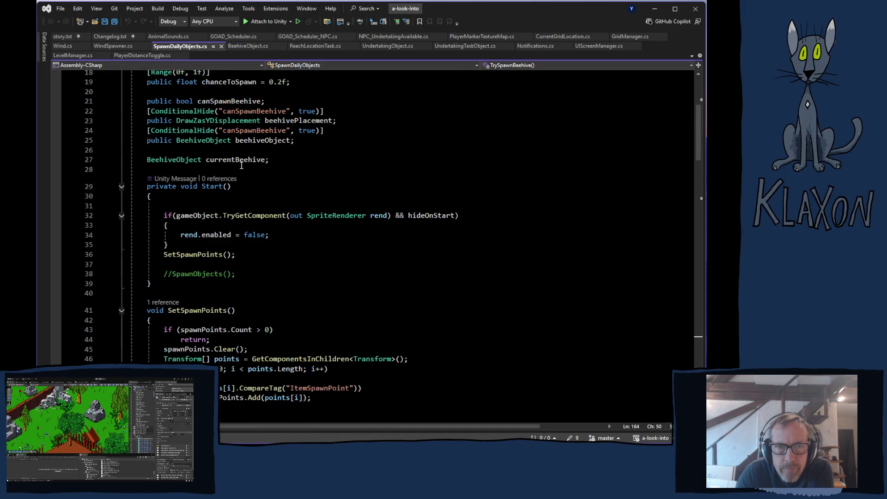
{"action": "left_click", "coordinate": [210, 98]}
- Follow TrySpawnBeehive's single reference to its call inside ResetAtDawn on line 153
{"action": "scroll", "coordinate": [355, 203], "scroll_direction": "down", "scroll_amount": 2}
{"action": "scroll", "coordinate": [355, 203], "scroll_direction": "down", "scroll_amount": 19}
{"action": "scroll", "coordinate": [355, 206], "scroll_direction": "down", "scroll_amount": 18}
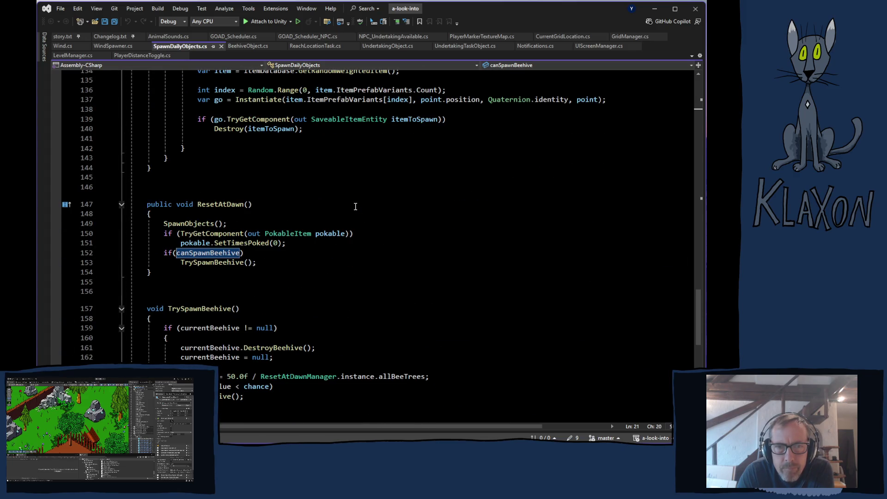
{"action": "scroll", "coordinate": [354, 206], "scroll_direction": "down", "scroll_amount": 4}
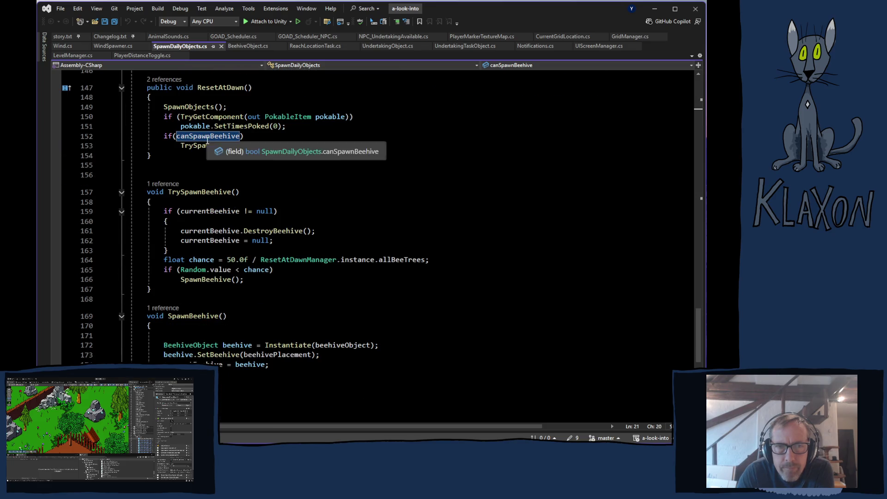
{"action": "left_click", "coordinate": [329, 222]}
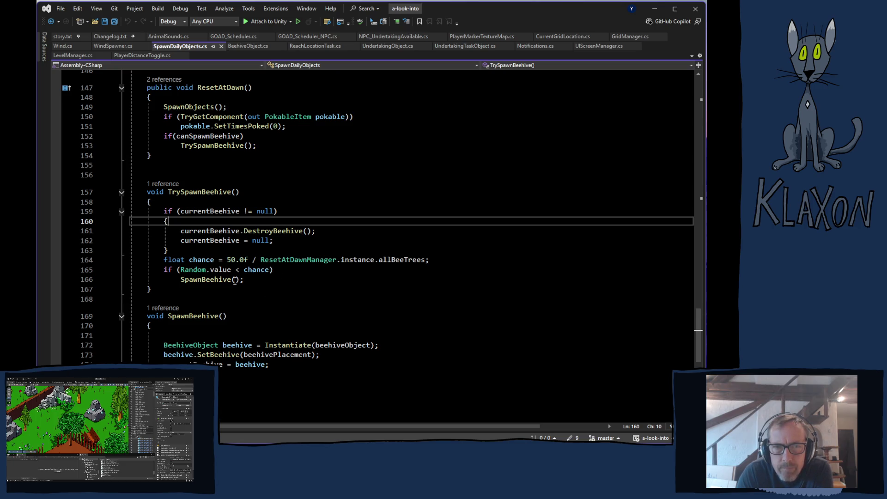
{"action": "left_click", "coordinate": [162, 185]}
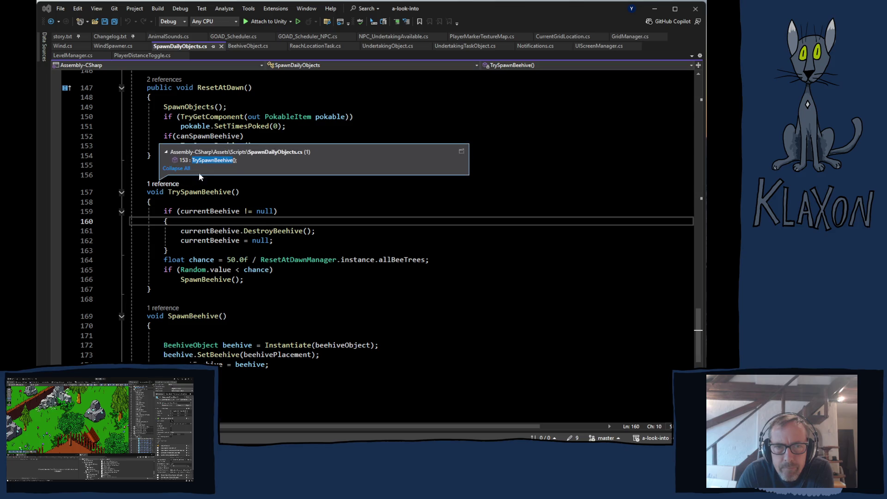
{"action": "left_click", "coordinate": [213, 161]}
{"action": "double_click", "coordinate": [213, 160]}
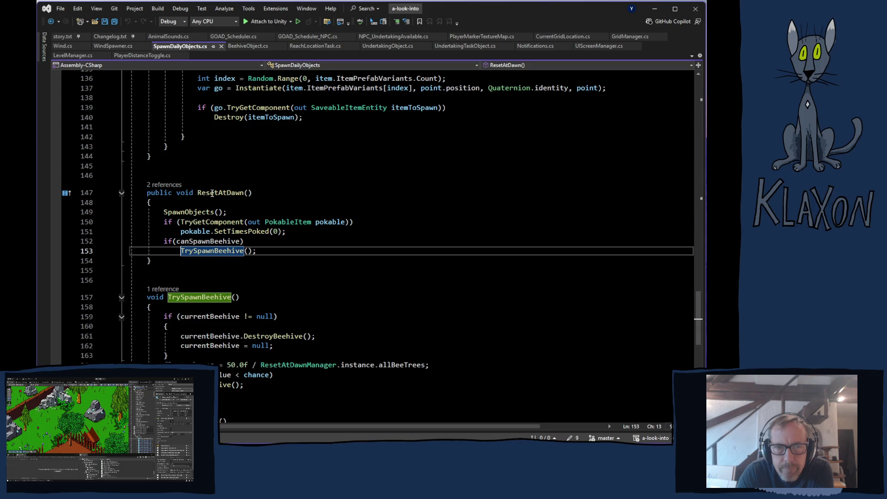
- Show ResetAtDawn's two references: the IResetAtDawn.cs declaration and the ResetAtDawnManager.cs line 55 call
{"action": "left_click", "coordinate": [170, 185]}
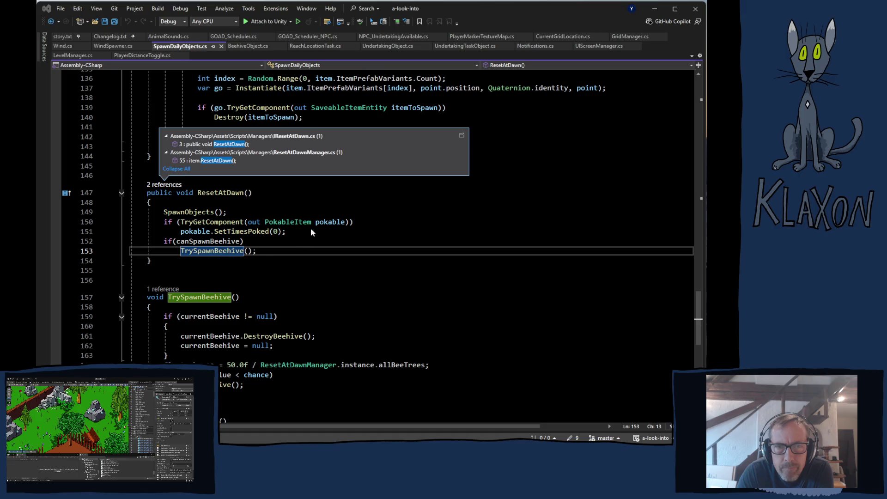
{"action": "left_click", "coordinate": [291, 245]}
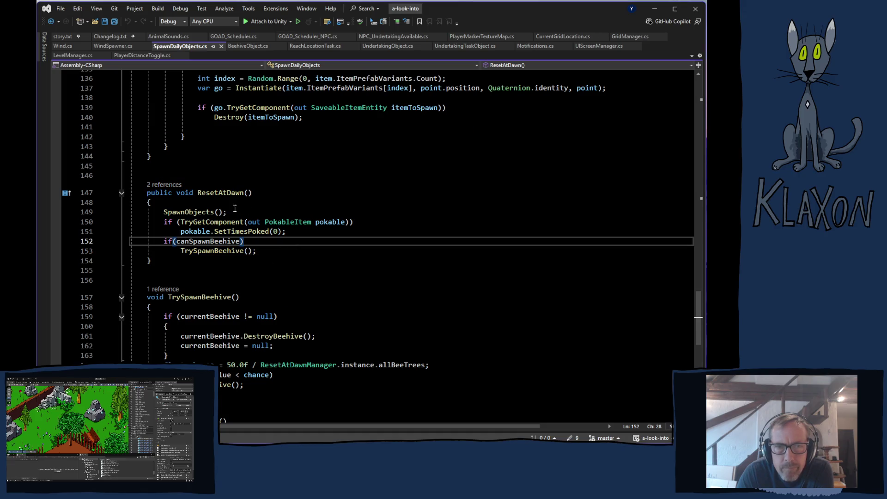
{"action": "scroll", "coordinate": [235, 212], "scroll_direction": "up", "scroll_amount": 6}
{"action": "scroll", "coordinate": [234, 213], "scroll_direction": "up", "scroll_amount": 20}
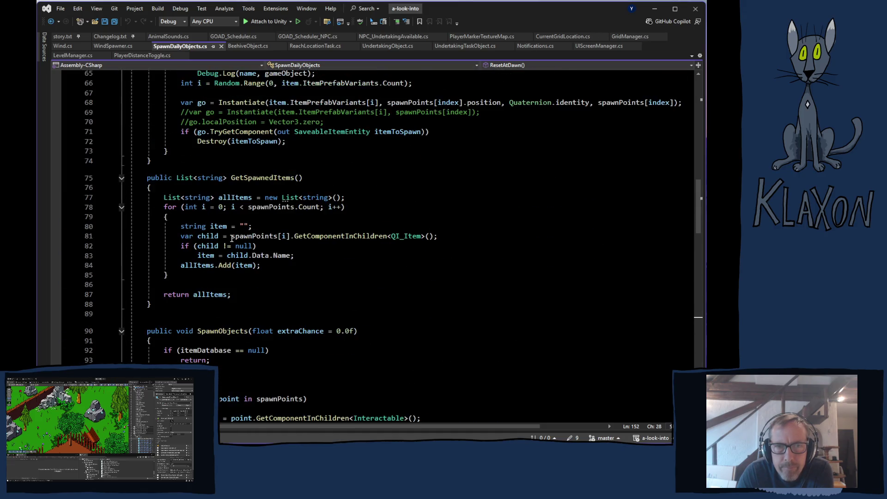
{"action": "scroll", "coordinate": [228, 244], "scroll_direction": "up", "scroll_amount": 1}
{"action": "scroll", "coordinate": [229, 240], "scroll_direction": "down", "scroll_amount": 20}
{"action": "scroll", "coordinate": [229, 244], "scroll_direction": "down", "scroll_amount": 13}
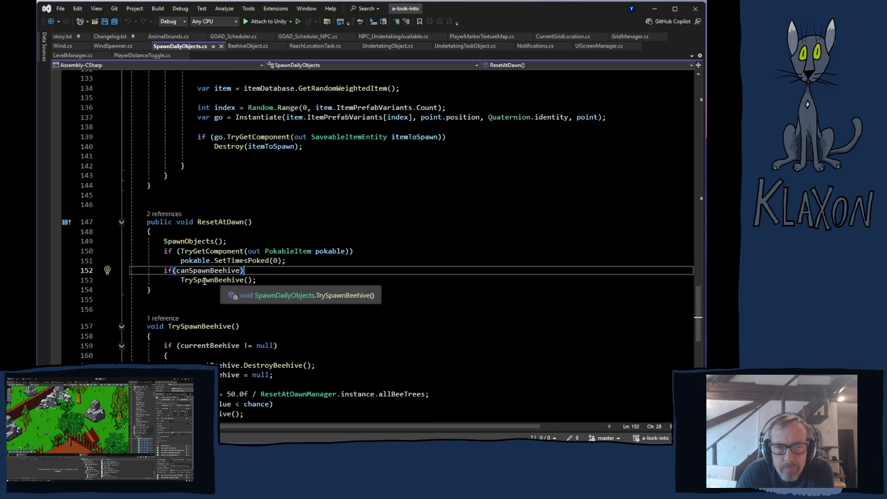
{"action": "left_click", "coordinate": [171, 214]}
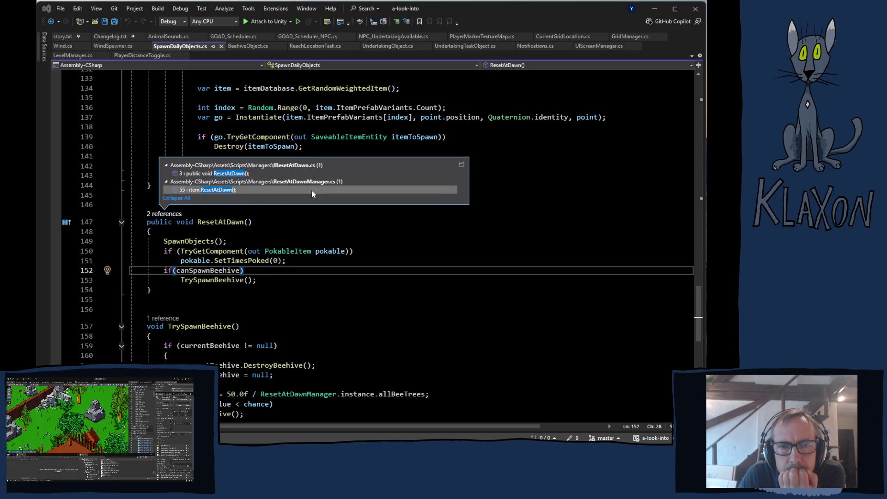
- Jump to ResetAtDawnManager.cs and start a Debug.Log call on line 49 of ResetAllItems
{"action": "double_click", "coordinate": [213, 190]}
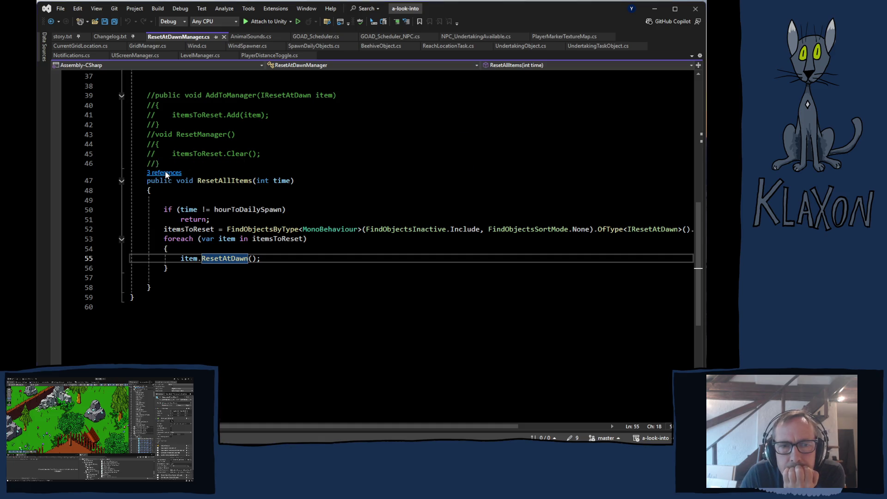
{"action": "left_click", "coordinate": [165, 172]}
{"action": "left_click", "coordinate": [181, 201]}
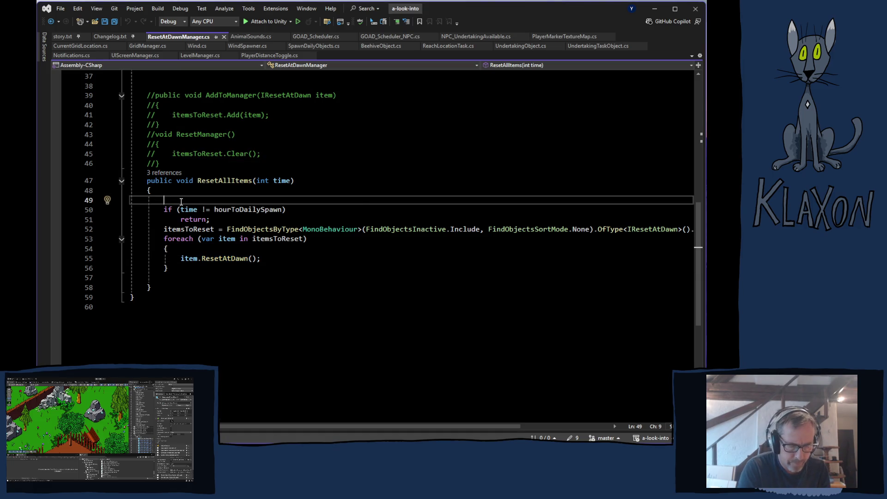
{"action": "type", "text": "Debug.log"}
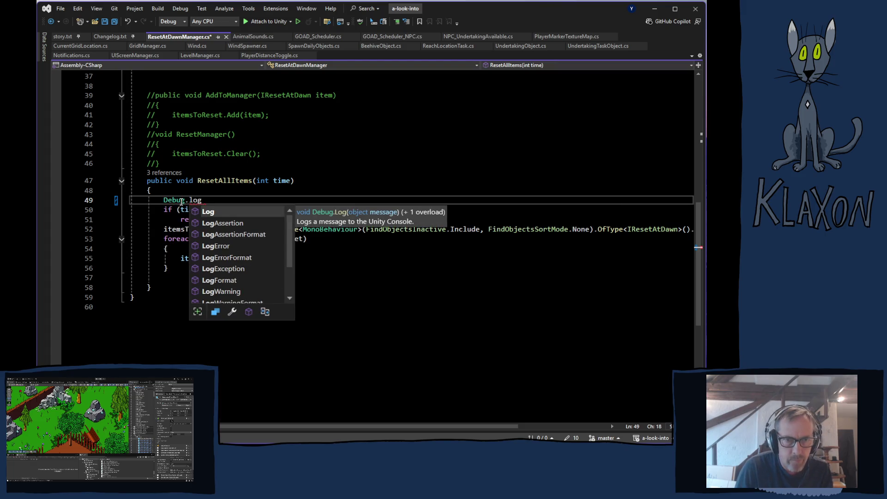
{"action": "key", "text": "Tab"}
- Make the line log "Reset Called" with a closing semicolon and save the file
{"action": "type", "text": "(\"Ca"}
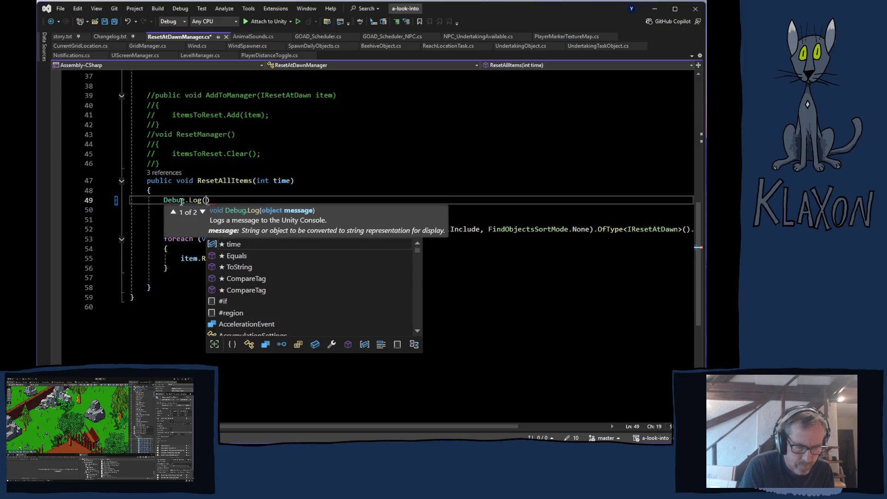
{"action": "type", "text": "lled"}
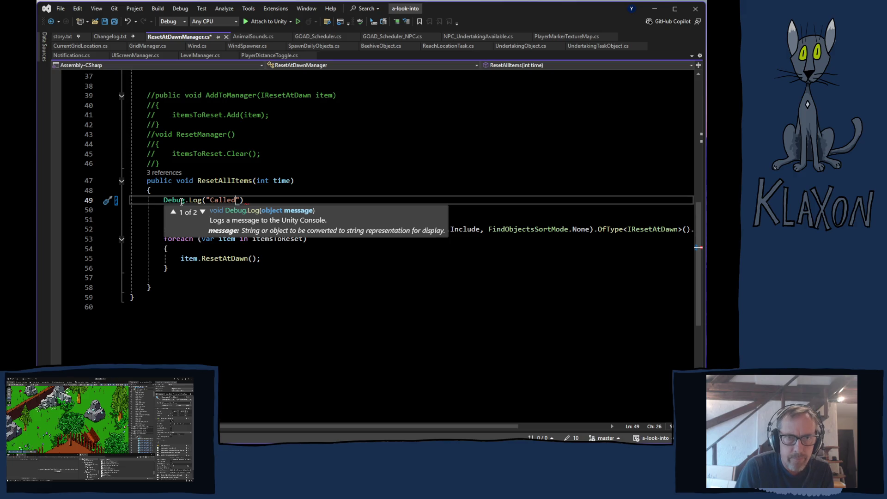
{"action": "key", "text": "Left"}
{"action": "key", "text": "Left"}
{"action": "key", "text": "Left"}
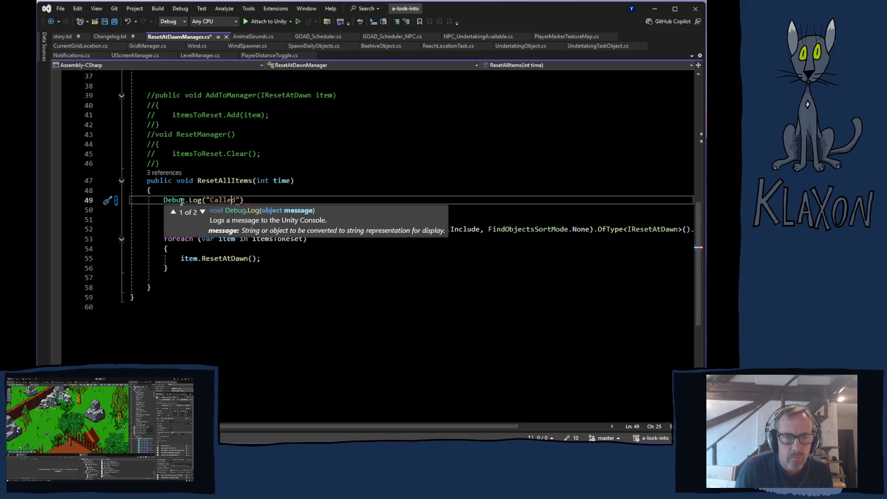
{"action": "type", "text": "Reset"}
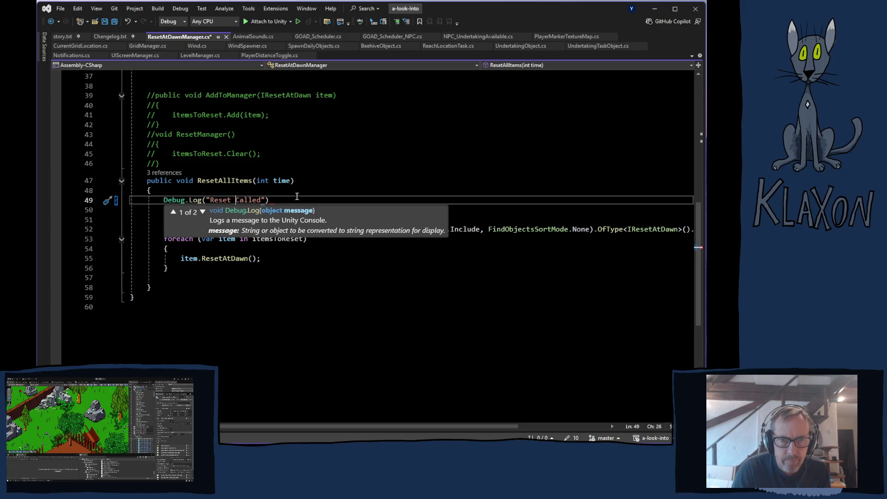
{"action": "left_click", "coordinate": [297, 198]}
{"action": "type", "text": ";"}
{"action": "key", "text": "ctrl+s"}
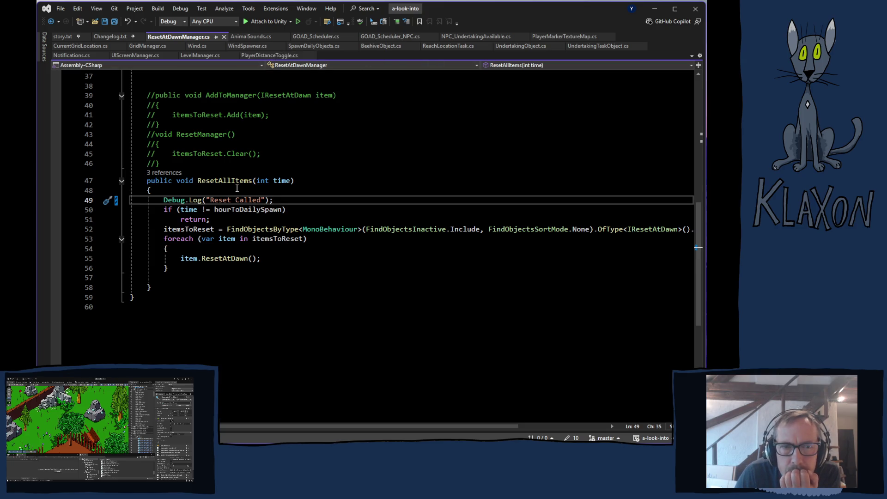
{"action": "scroll", "coordinate": [257, 219], "scroll_direction": "up", "scroll_amount": 8}
{"action": "scroll", "coordinate": [324, 232], "scroll_direction": "up", "scroll_amount": 5}
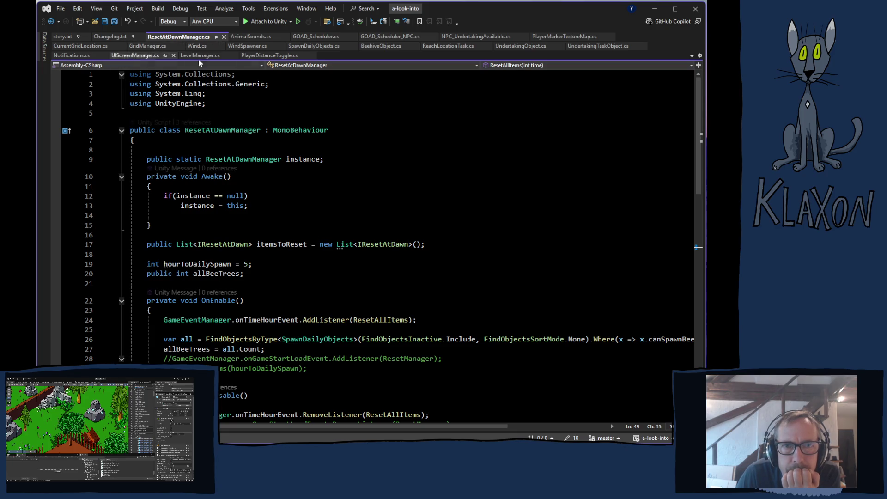
- Go to SpawnDailyObjects.cs and follow ResetAtDawn's references to open IResetAtDawn.cs
{"action": "left_click", "coordinate": [268, 55]}
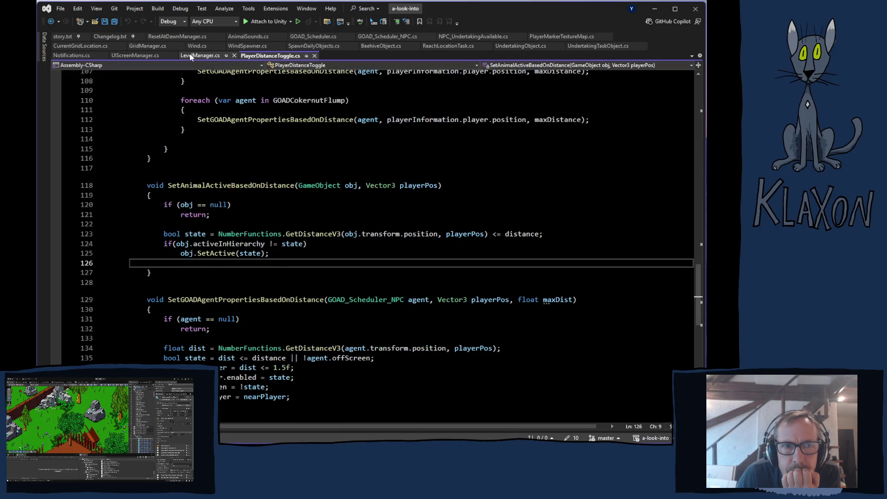
{"action": "left_click", "coordinate": [224, 56]}
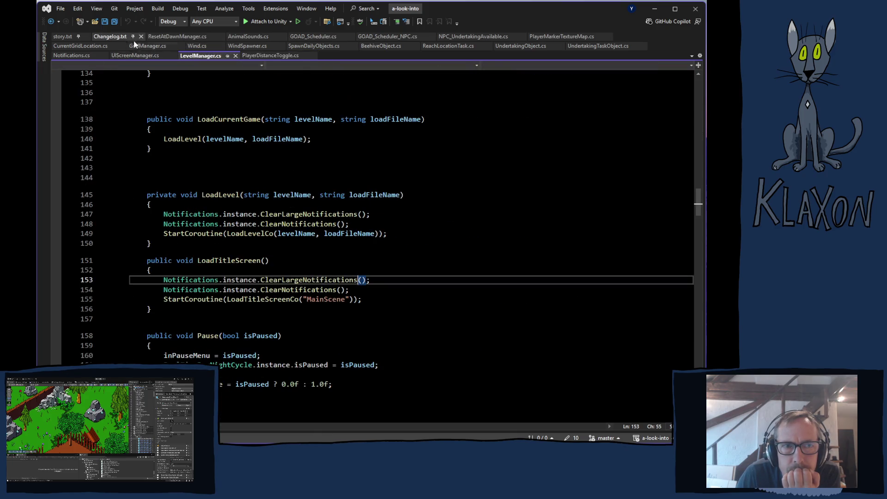
{"action": "left_click", "coordinate": [248, 37]}
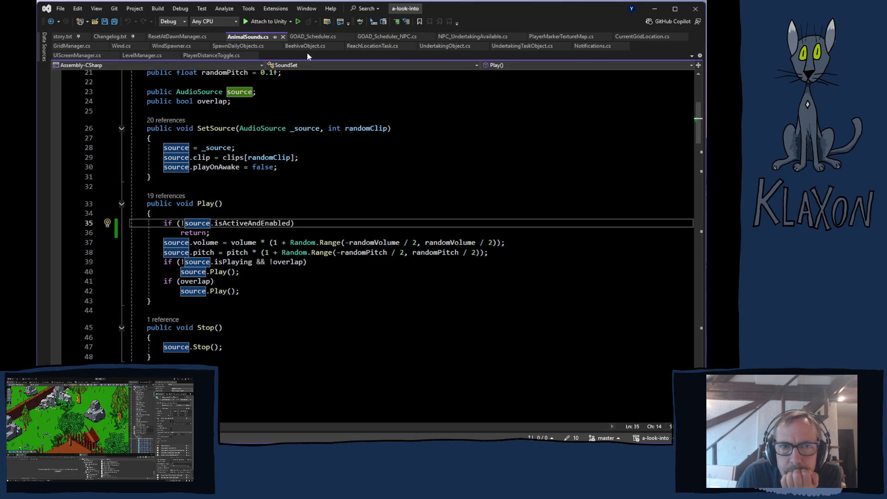
{"action": "left_click", "coordinate": [234, 47]}
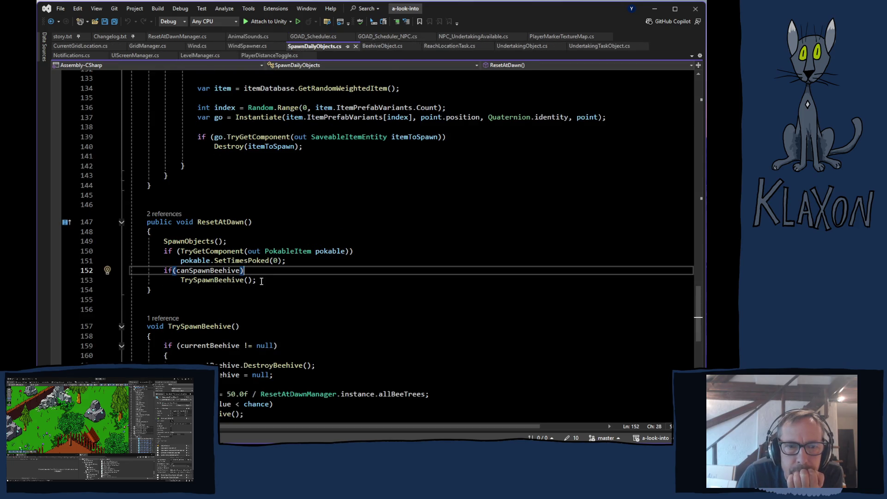
{"action": "left_click", "coordinate": [162, 214]}
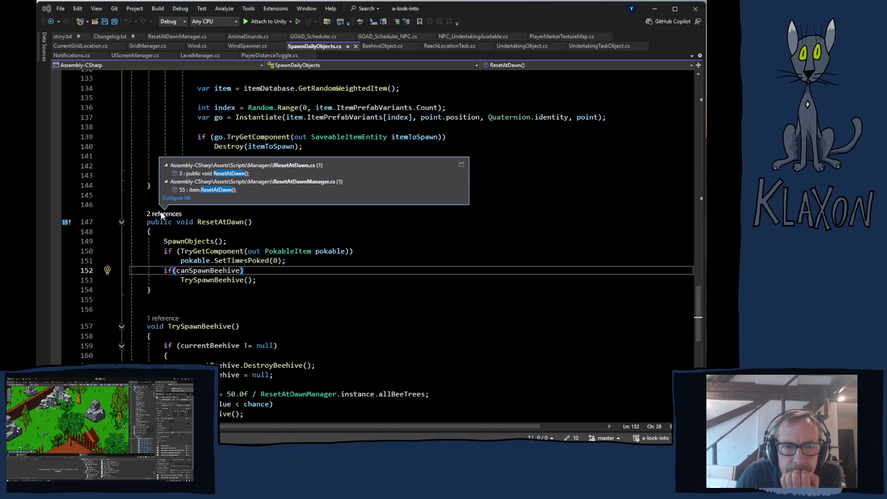
{"action": "double_click", "coordinate": [229, 173]}
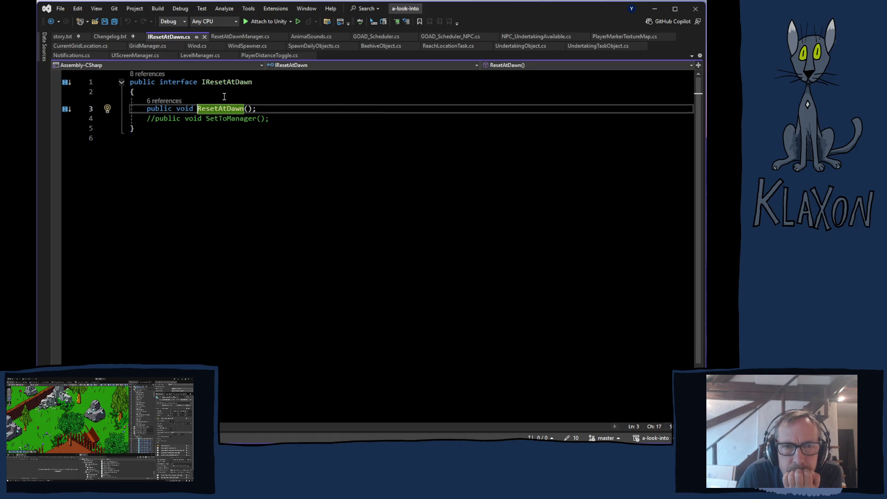
- Review the 8 IResetAtDawn references and 6 ResetAtDawn implementations, ending at SpawnDailyObjects.cs line 147
{"action": "left_click", "coordinate": [150, 75]}
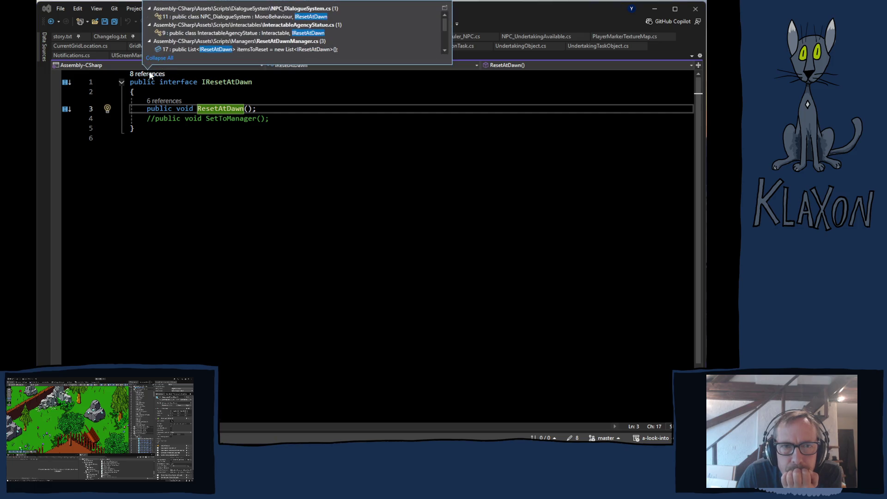
{"action": "left_click", "coordinate": [159, 102]}
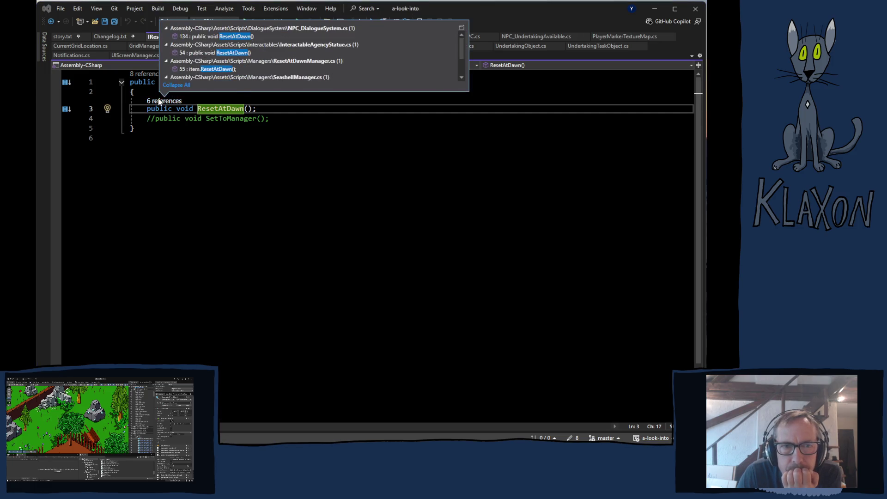
{"action": "left_click", "coordinate": [245, 97]}
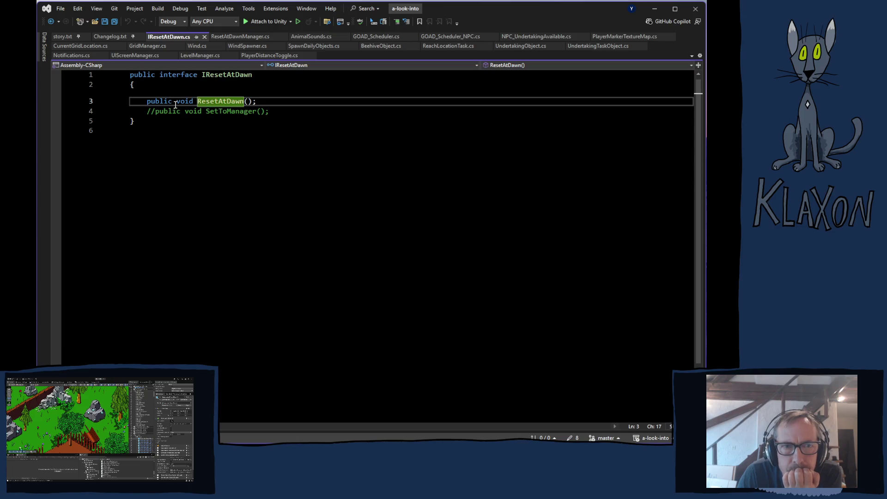
{"action": "left_click", "coordinate": [206, 134]}
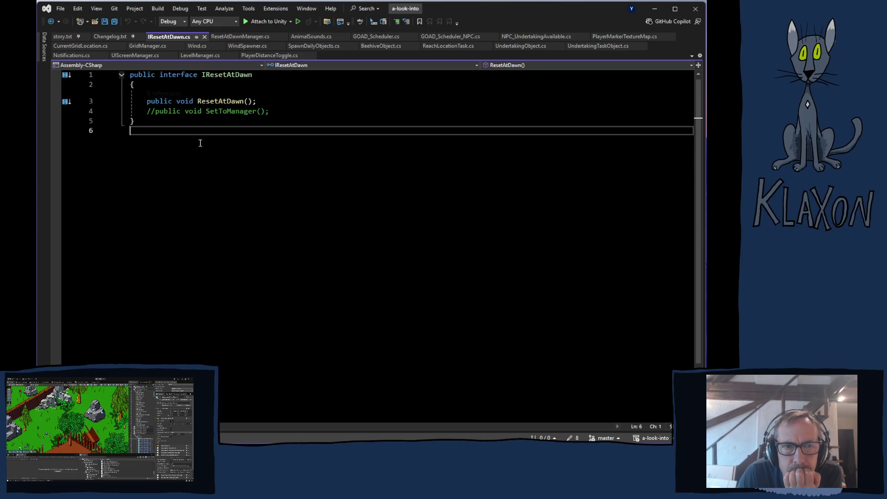
{"action": "left_click", "coordinate": [163, 100]}
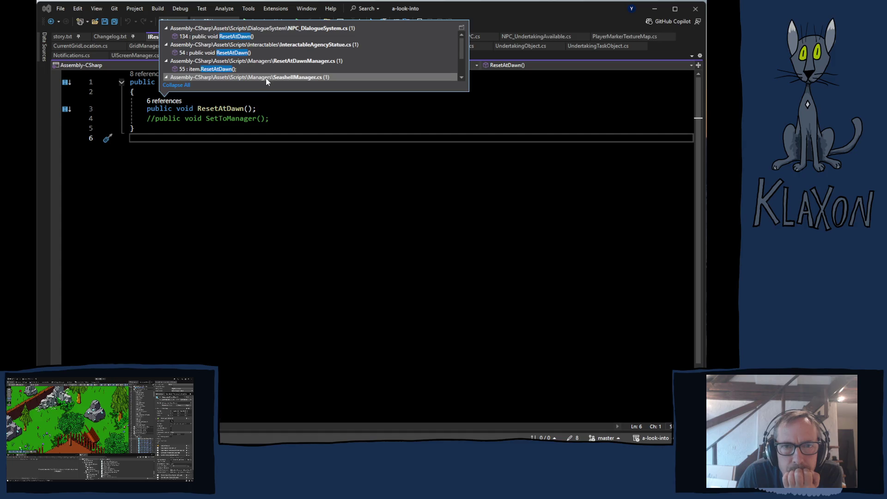
{"action": "mouse_move", "coordinate": [289, 70]}
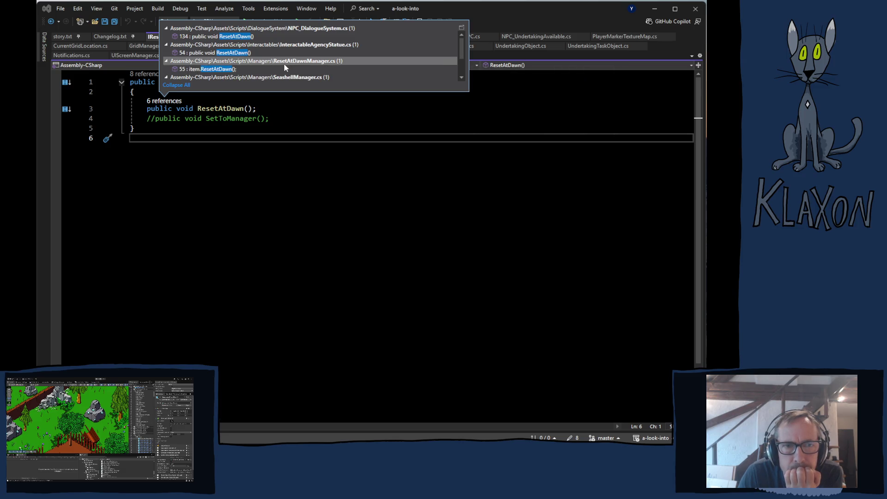
{"action": "scroll", "coordinate": [340, 63], "scroll_direction": "down", "scroll_amount": 3}
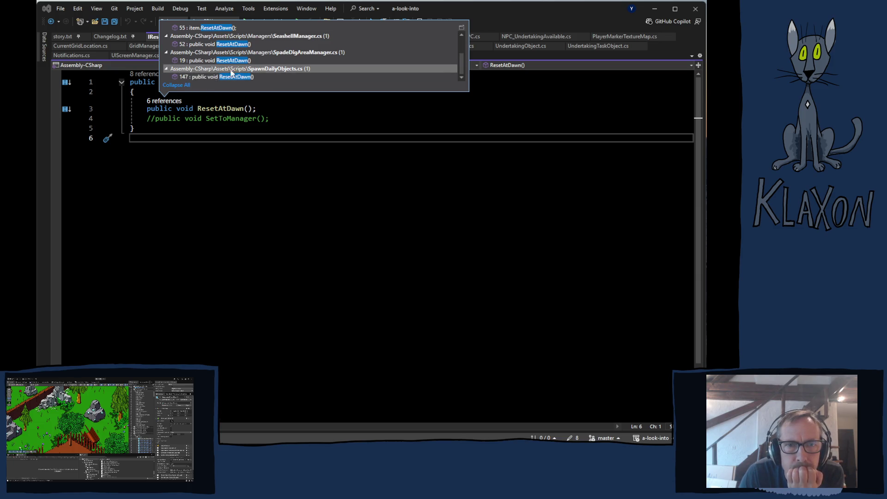
{"action": "key", "text": "Escape"}
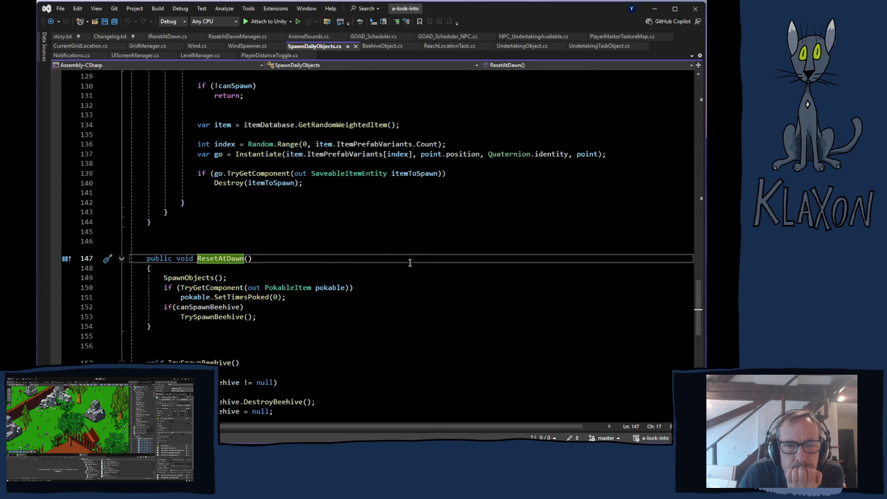
- Switch back to ResetAtDawnManager.cs and view ResetAllItems with its "Reset Called" log
{"action": "scroll", "coordinate": [382, 245], "scroll_direction": "down", "scroll_amount": 1}
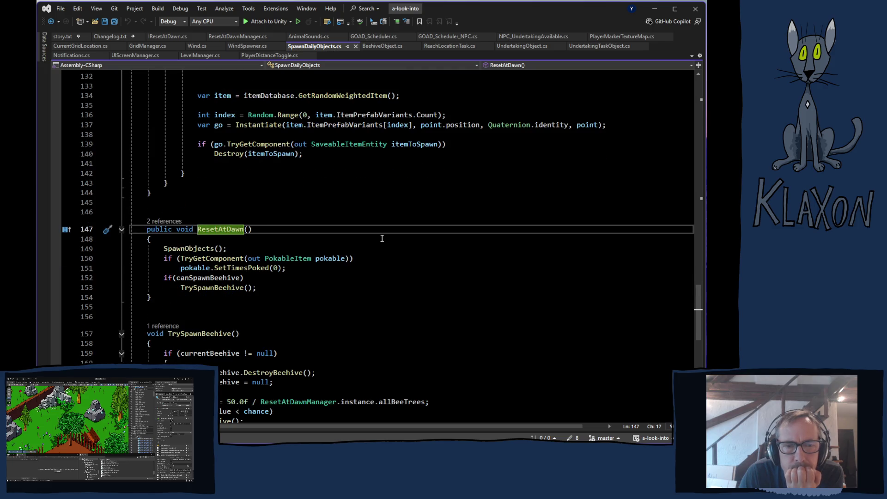
{"action": "scroll", "coordinate": [382, 238], "scroll_direction": "down", "scroll_amount": 1}
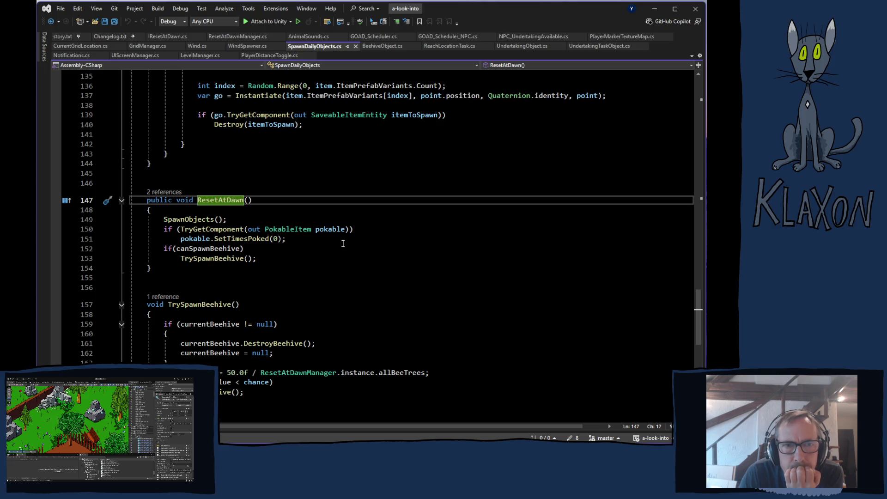
{"action": "scroll", "coordinate": [323, 260], "scroll_direction": "down", "scroll_amount": 1}
{"action": "scroll", "coordinate": [319, 262], "scroll_direction": "down", "scroll_amount": 2}
{"action": "scroll", "coordinate": [319, 262], "scroll_direction": "up", "scroll_amount": 7}
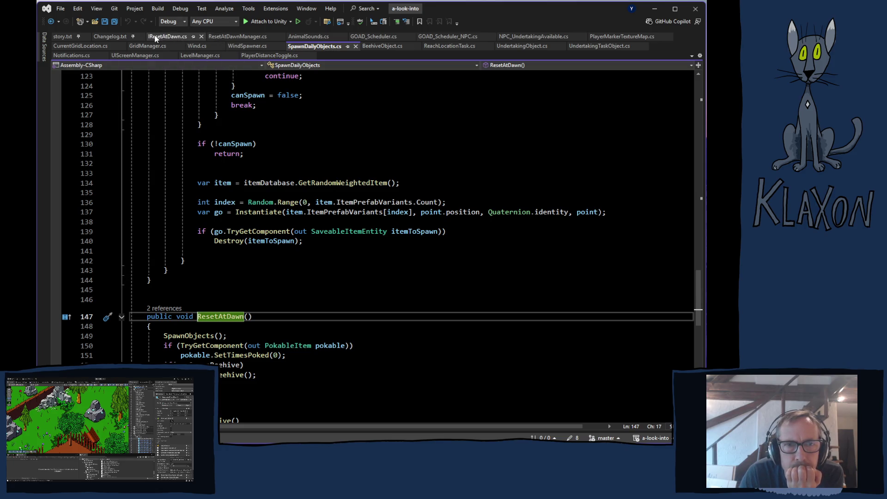
{"action": "left_click", "coordinate": [156, 37]}
{"action": "left_click", "coordinate": [238, 37]}
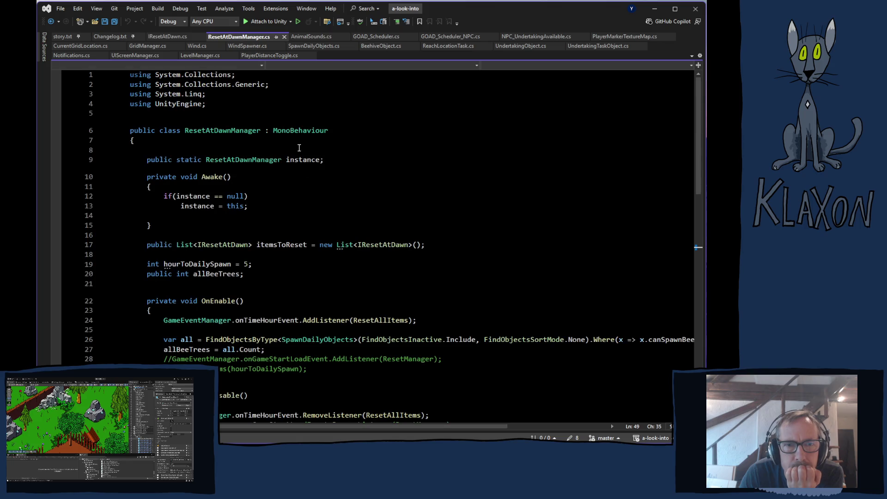
{"action": "scroll", "coordinate": [299, 147], "scroll_direction": "down", "scroll_amount": 6}
{"action": "scroll", "coordinate": [371, 250], "scroll_direction": "down", "scroll_amount": 4}
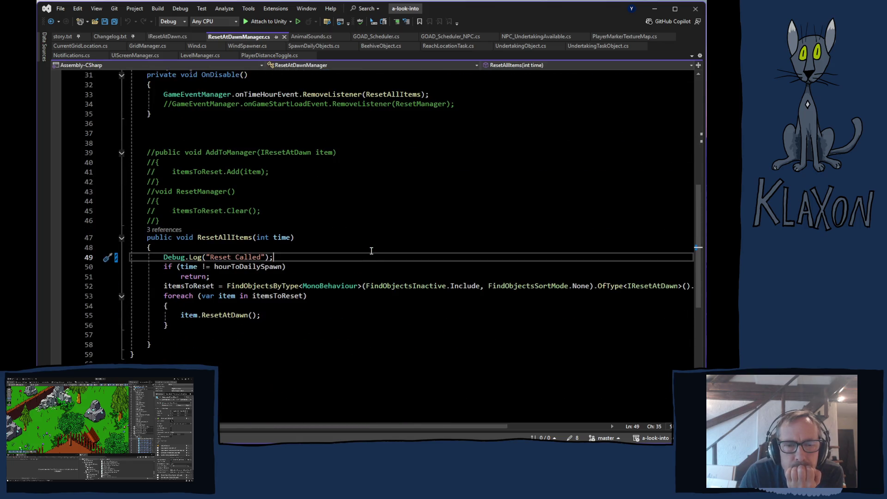
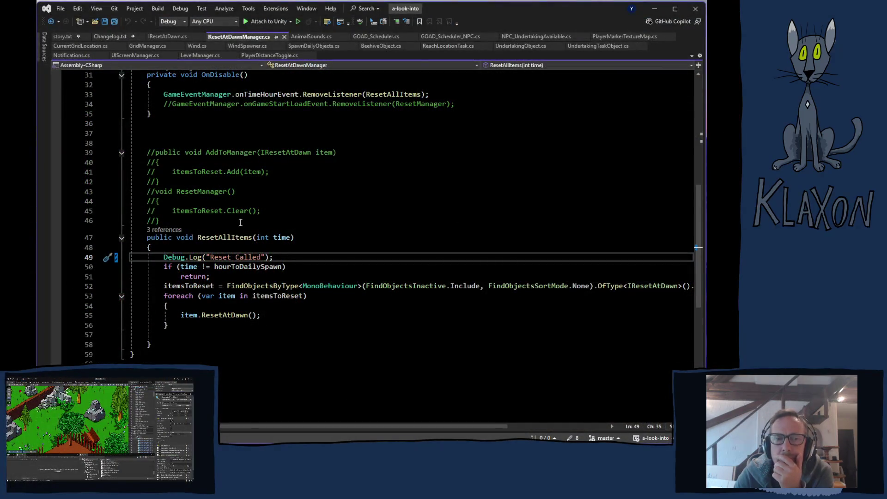
- Run the game in Unity play mode to reach the 'A look into...' main menu
{"action": "scroll", "coordinate": [392, 217], "scroll_direction": "up", "scroll_amount": 1}
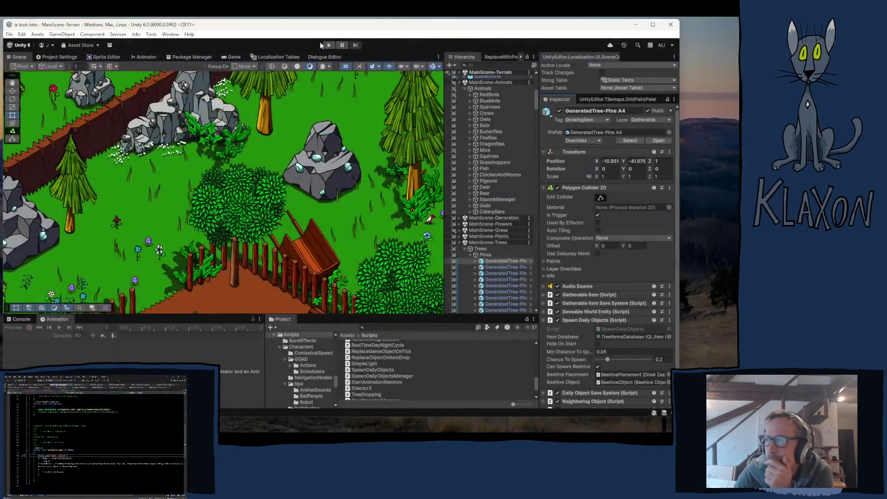
{"action": "left_click", "coordinate": [326, 45]}
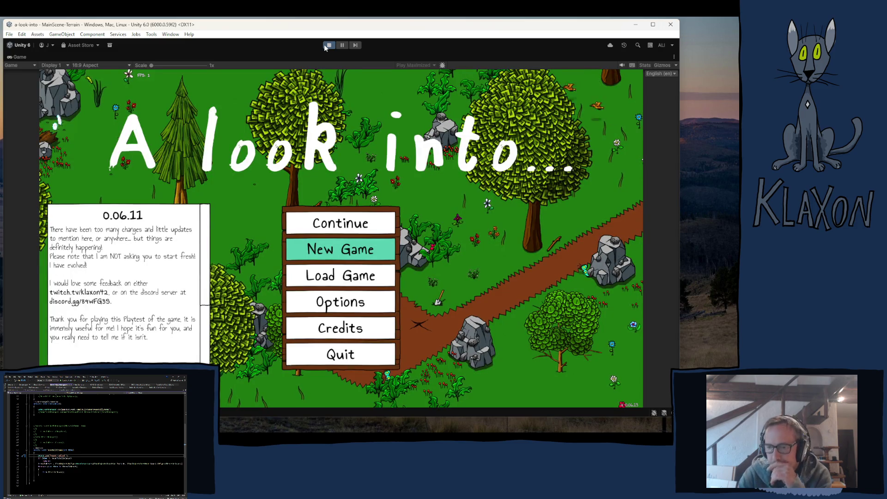
- Check the Console for the 'Reset Called' log, stop play mode, and return to Visual Studio
{"action": "key", "text": "ctrl+shift+c"}
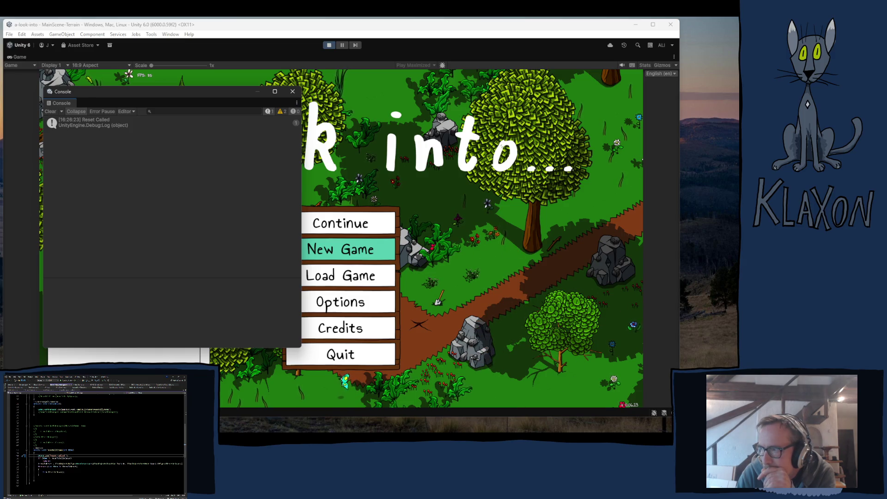
{"action": "left_click", "coordinate": [293, 92]}
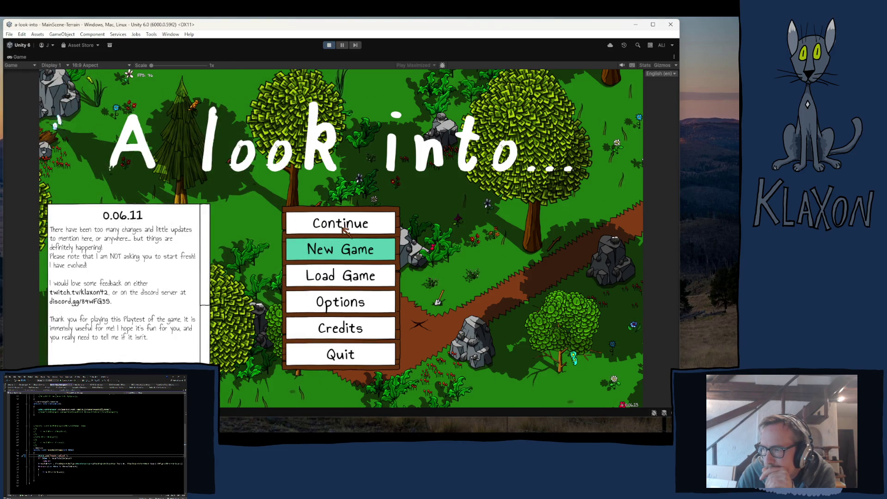
{"action": "left_click", "coordinate": [328, 45]}
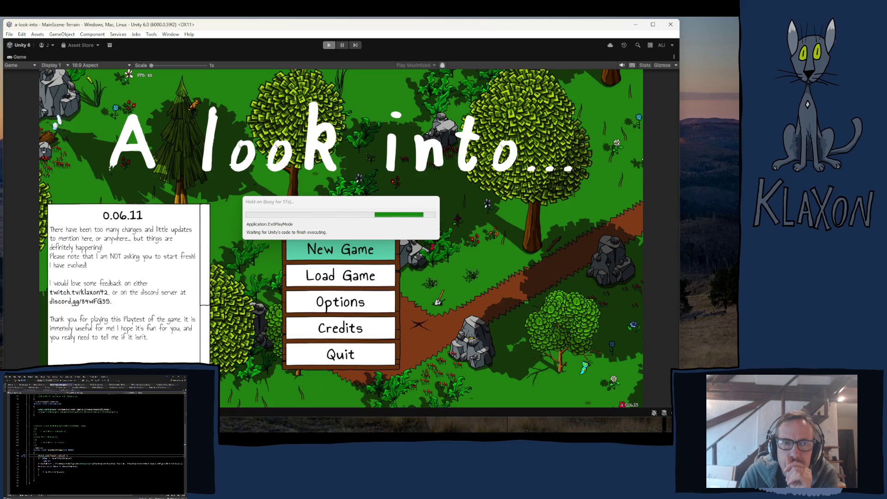
{"action": "key", "text": "alt+Tab"}
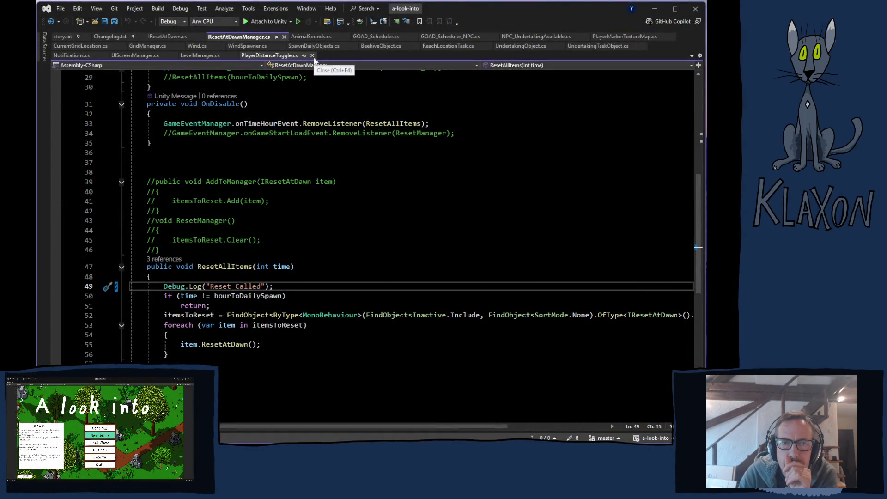
- Close the PlayerDistanceToggle, LevelManager, UIScreenManager, Notifications, WindSpawner, Wind, GridManager and CurrentGridLocation scripts
{"action": "left_click", "coordinate": [312, 56]}
{"action": "left_click", "coordinate": [234, 56]}
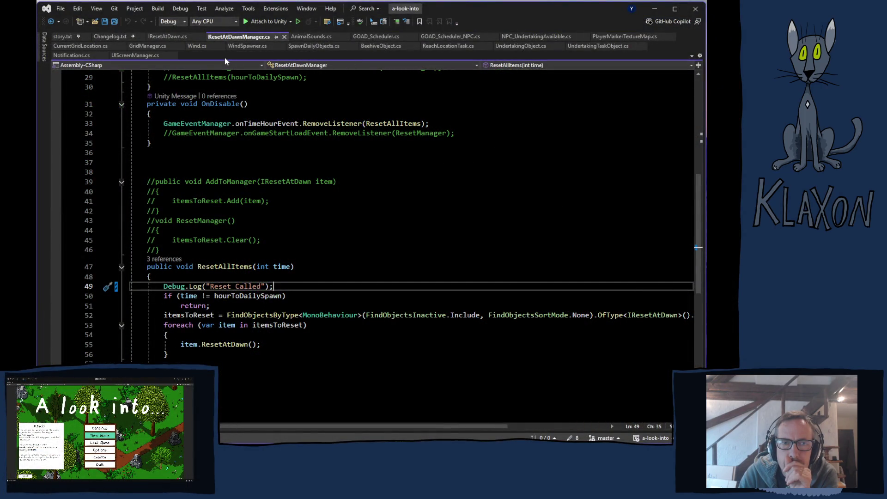
{"action": "left_click", "coordinate": [174, 55]}
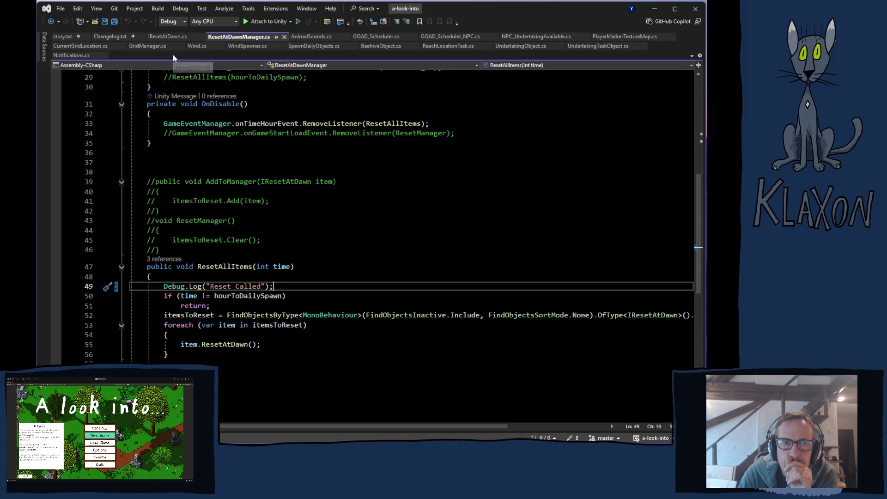
{"action": "left_click", "coordinate": [102, 55]}
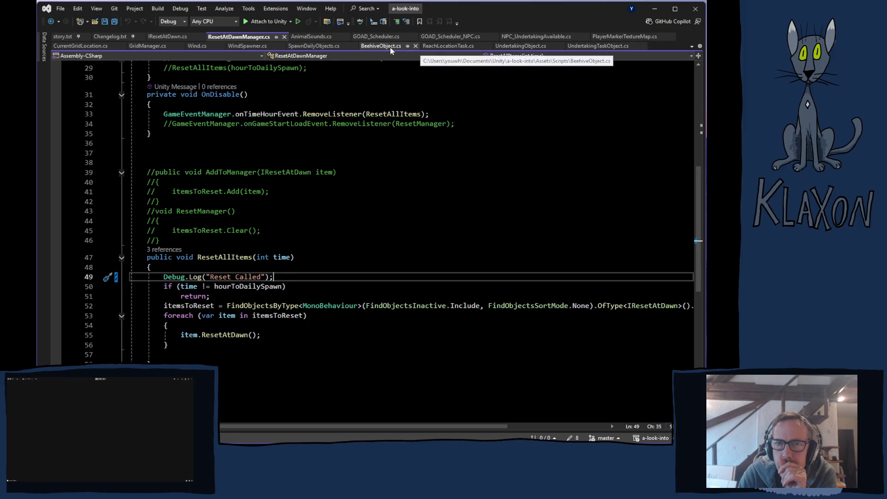
{"action": "left_click", "coordinate": [281, 46]}
{"action": "left_click", "coordinate": [219, 46]}
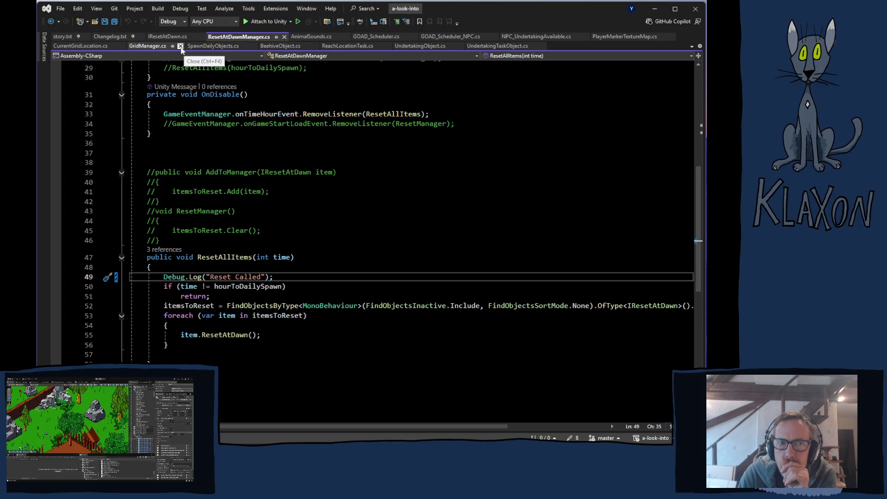
{"action": "left_click", "coordinate": [180, 46]}
{"action": "left_click", "coordinate": [121, 47]}
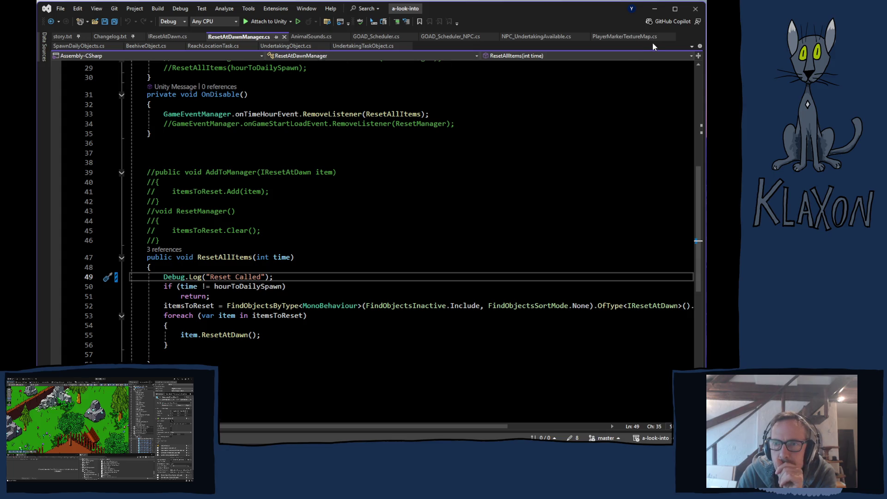
- Close PlayerMarkerTextureMap, AnimalSounds, both GOAD_Scheduler and NPC_UndertakingAvailable scripts, then return to Unity
{"action": "left_click", "coordinate": [671, 36]}
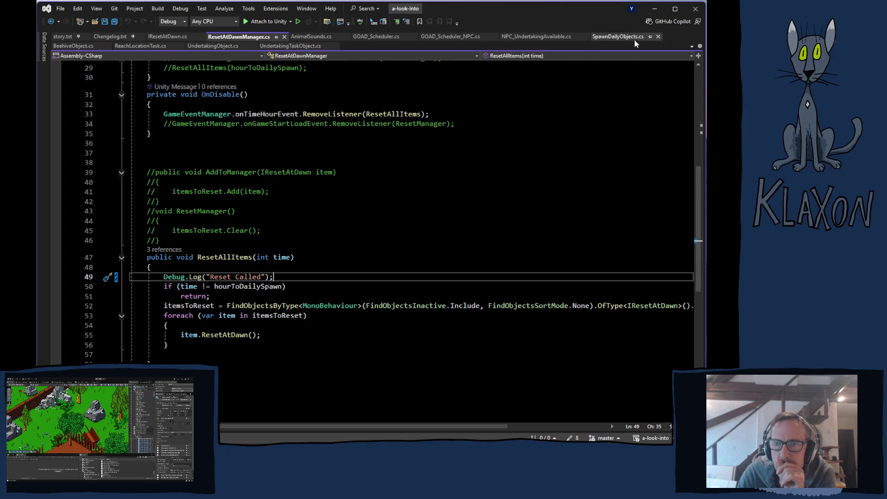
{"action": "left_click", "coordinate": [346, 37]}
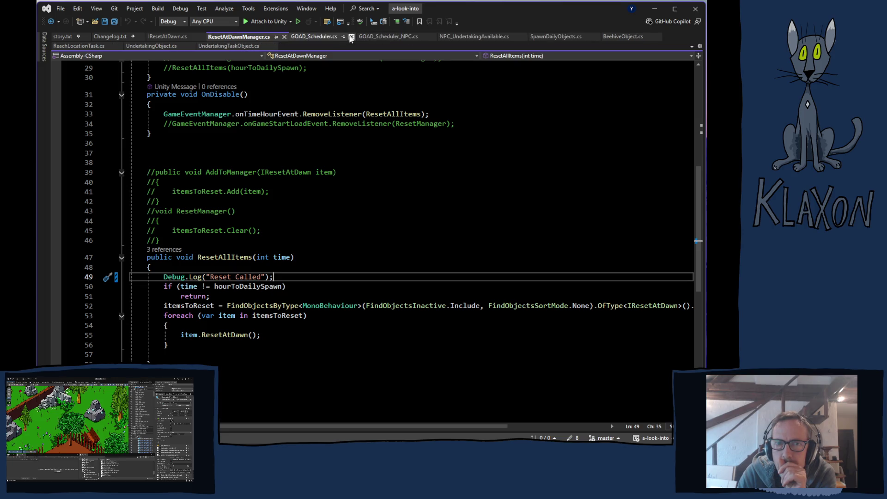
{"action": "left_click", "coordinate": [351, 37]}
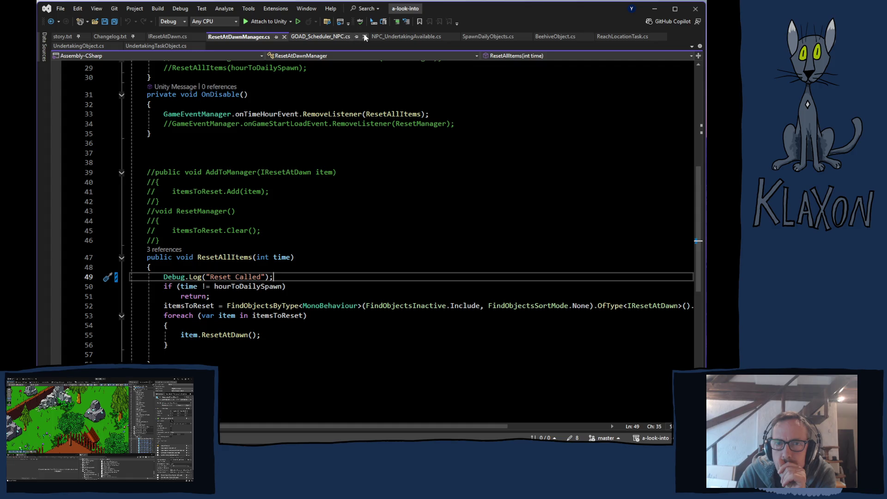
{"action": "left_click", "coordinate": [364, 36]}
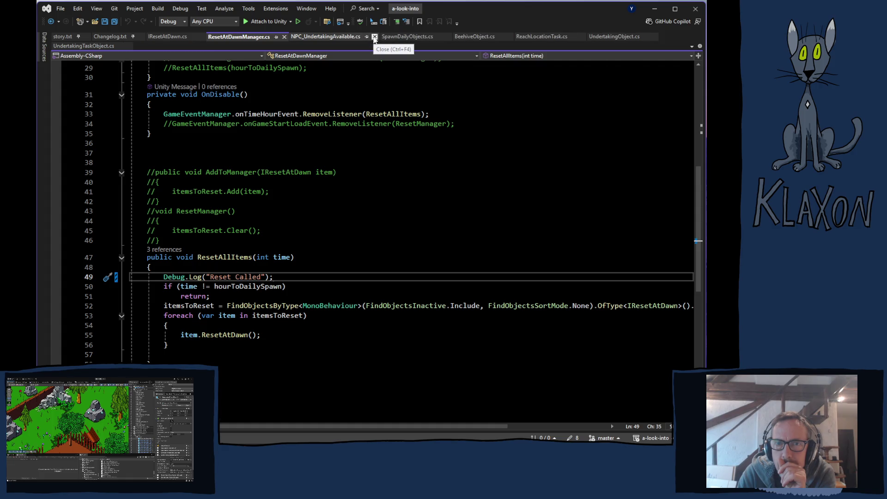
{"action": "left_click", "coordinate": [374, 37]}
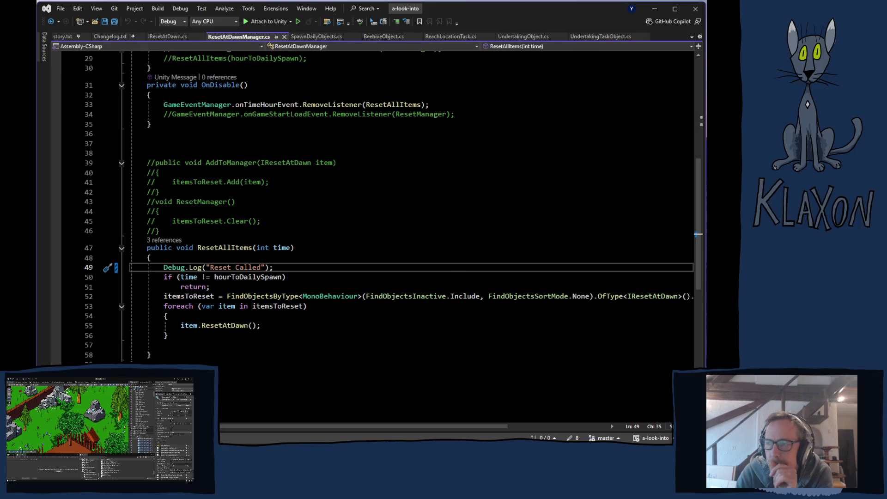
{"action": "key", "text": "alt+Tab"}
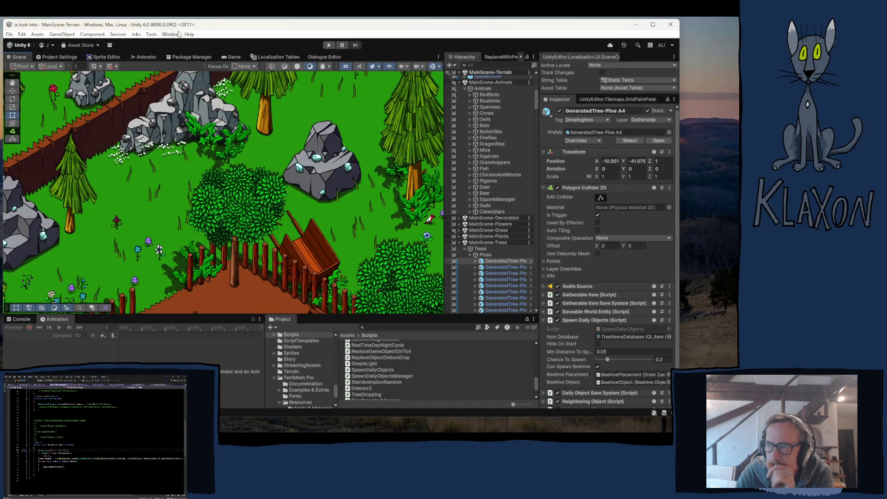
- Build the Windows version from Build Profiles into the Playtest 0.06.13 folder
{"action": "left_click", "coordinate": [9, 35]}
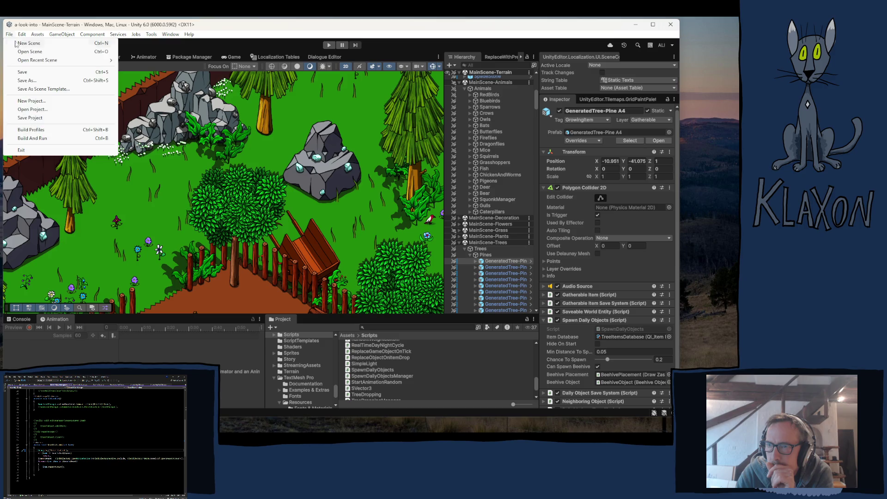
{"action": "left_click", "coordinate": [37, 130]}
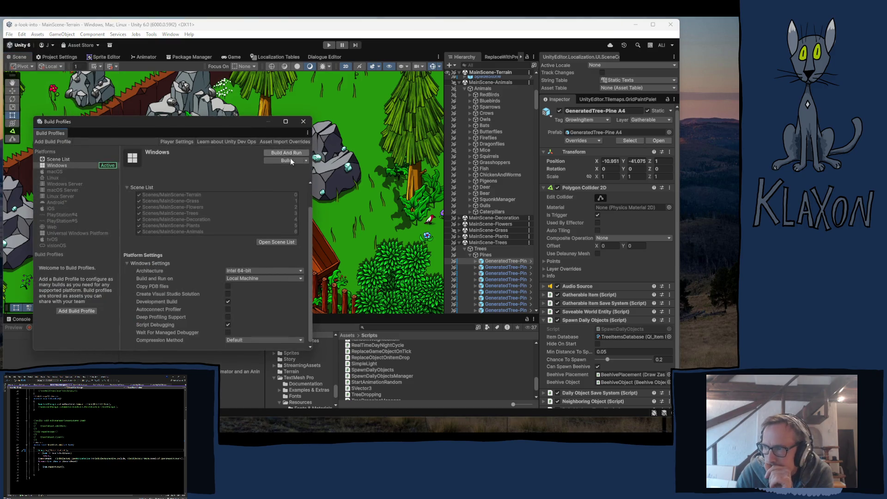
{"action": "left_click", "coordinate": [286, 160]}
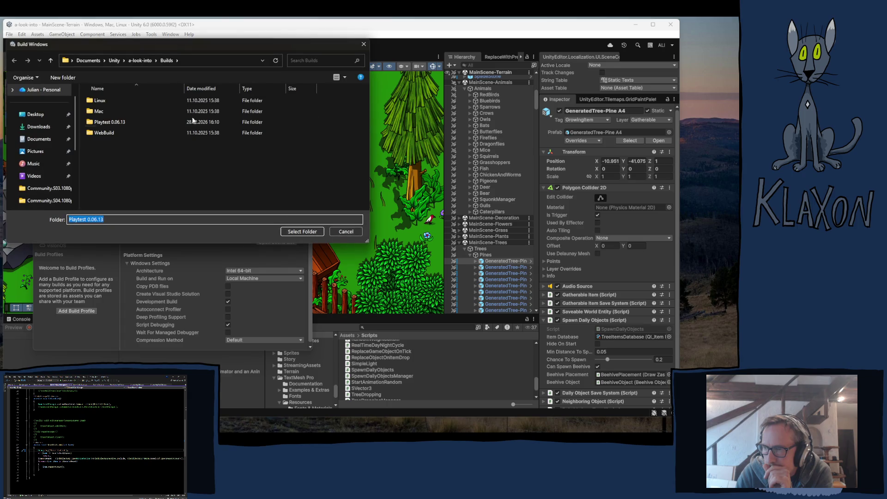
{"action": "left_click", "coordinate": [104, 123]}
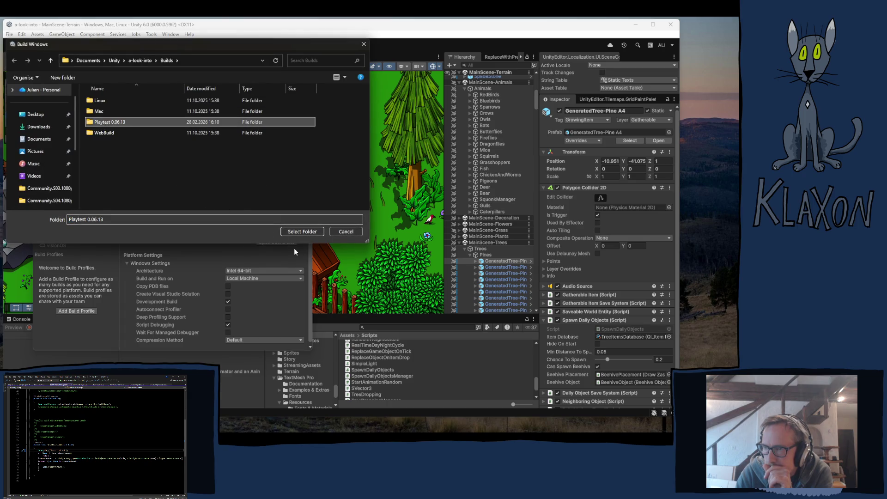
{"action": "left_click", "coordinate": [302, 231]}
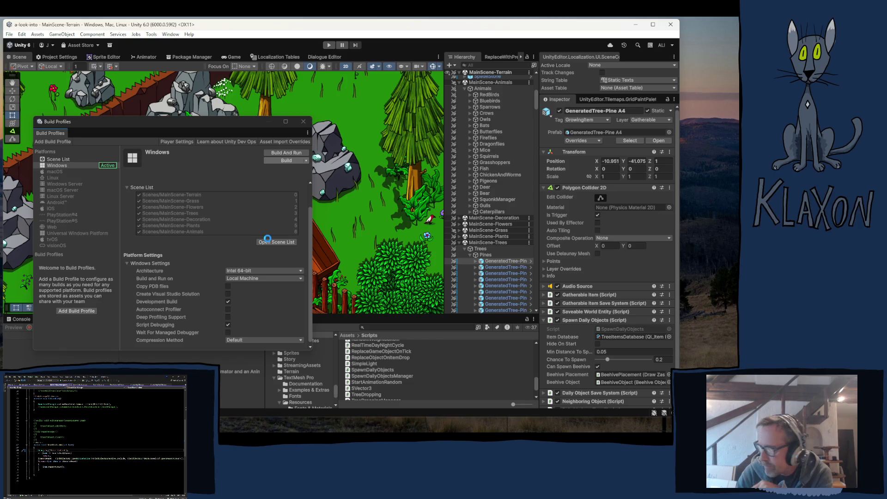